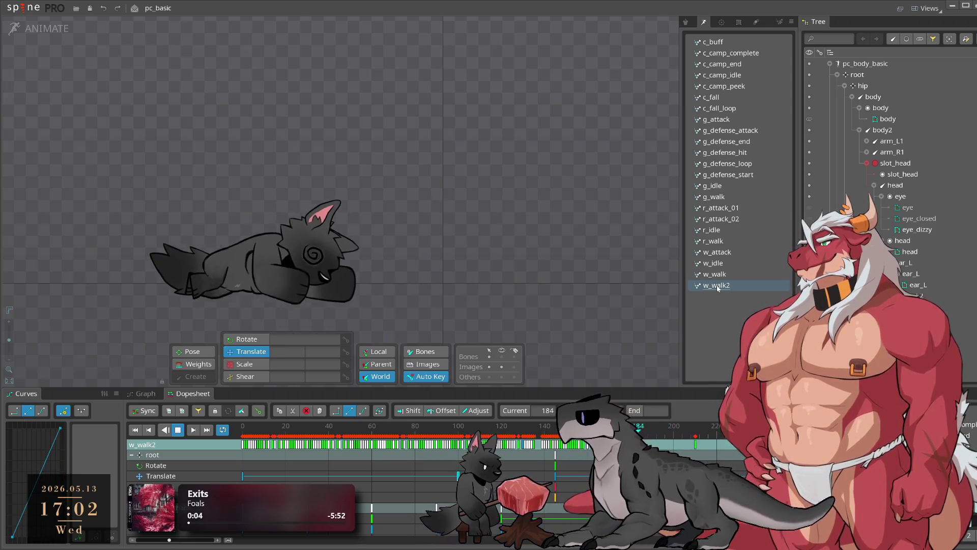
Stop playback and rename the w_walk2 animation to 'demo'
key("space")
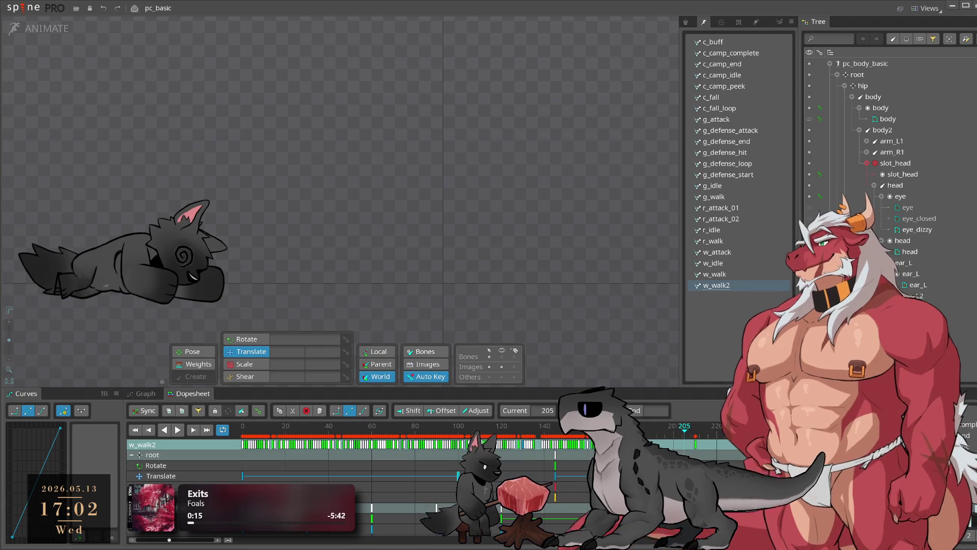
left_click(54, 10)
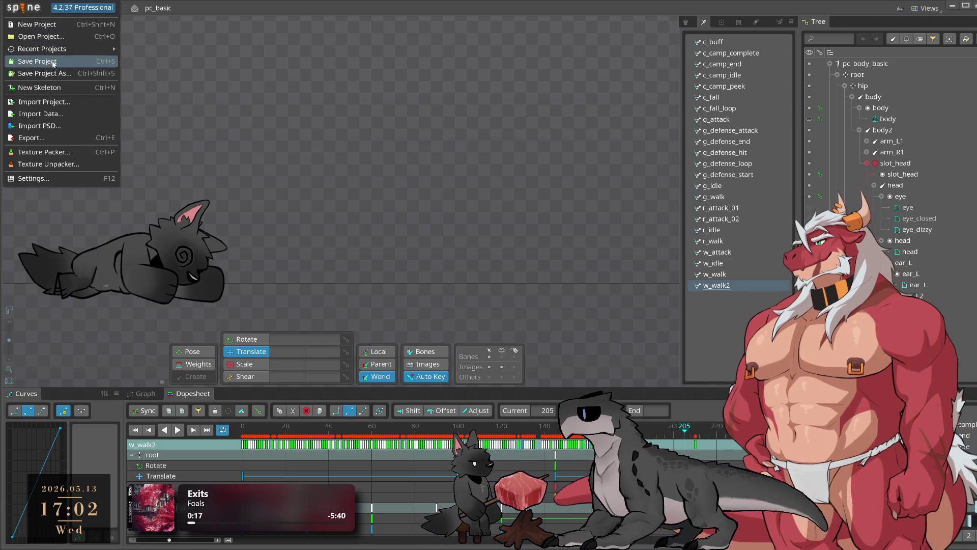
mouse_move(61, 49)
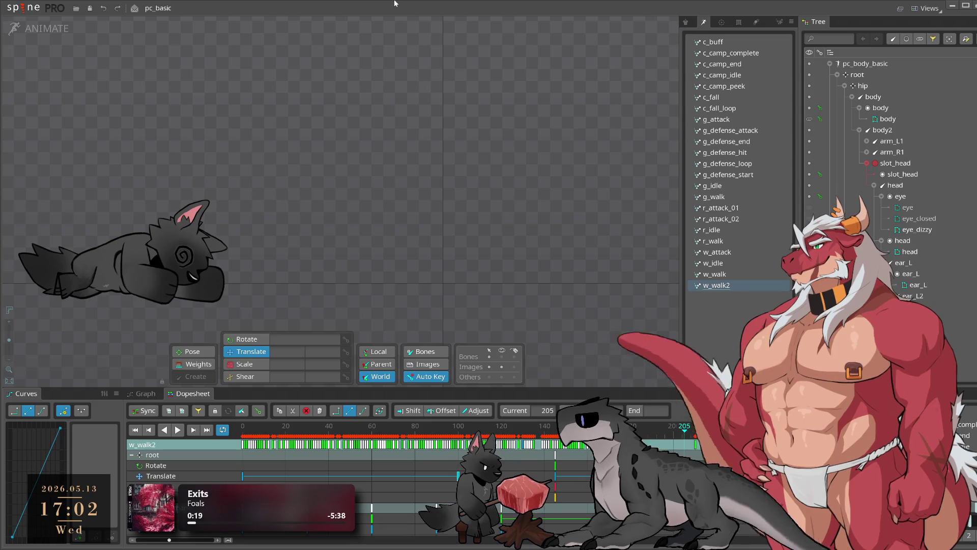
double_click(729, 286)
type("demo")
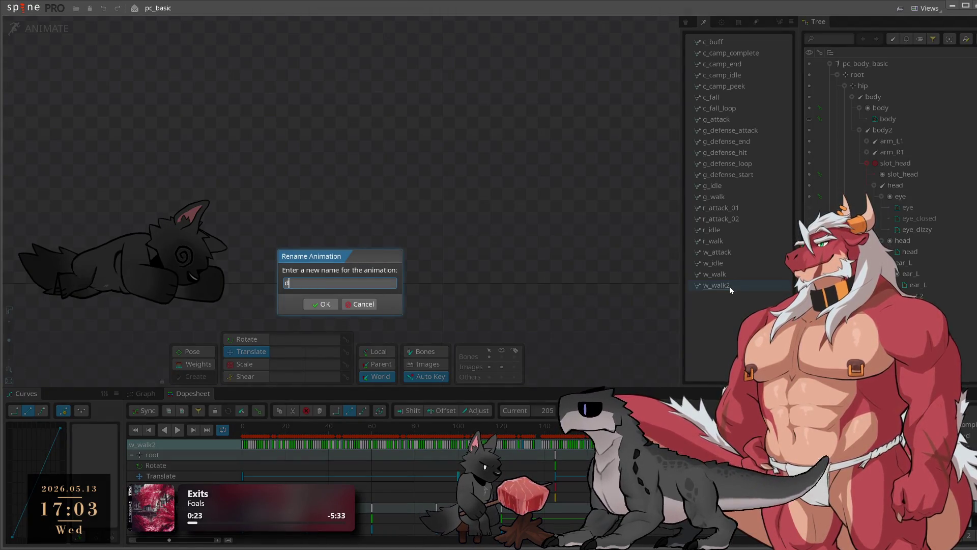
key("Return")
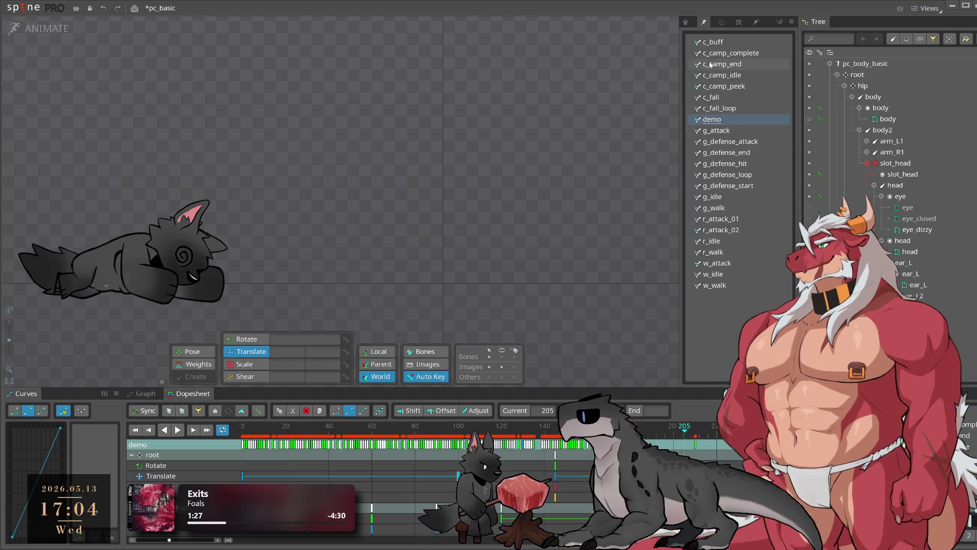
Play the demo animation, save pc_basic, and glance at the recent projects menu
key("space")
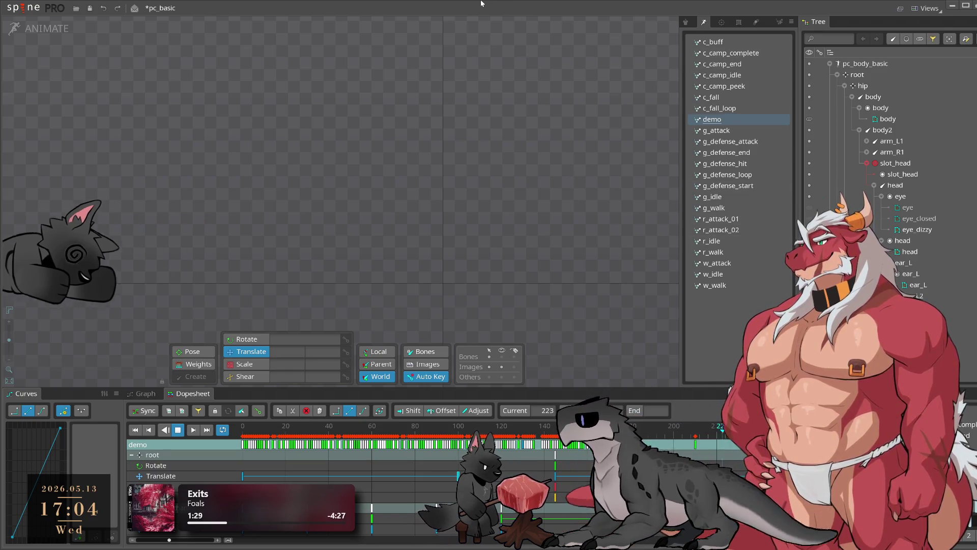
key("ctrl+s")
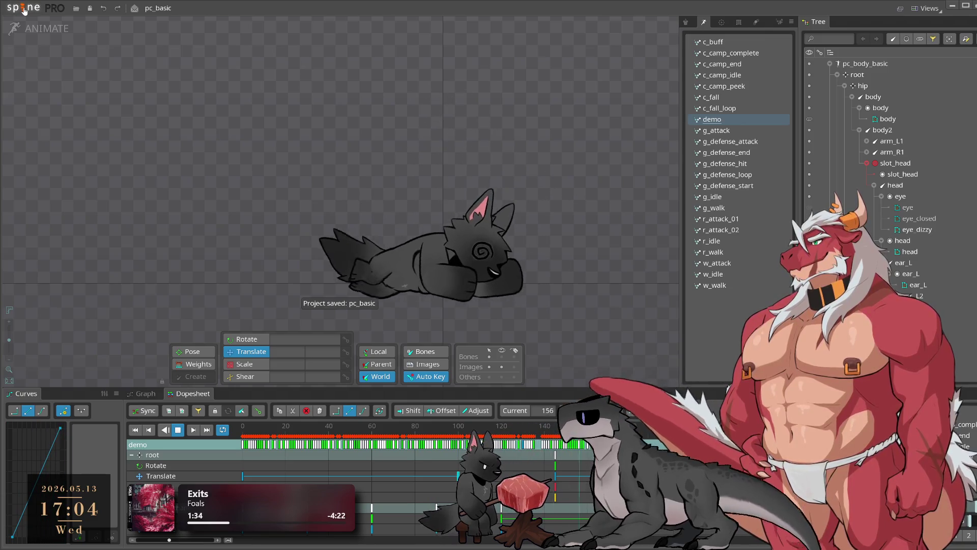
left_click(24, 10)
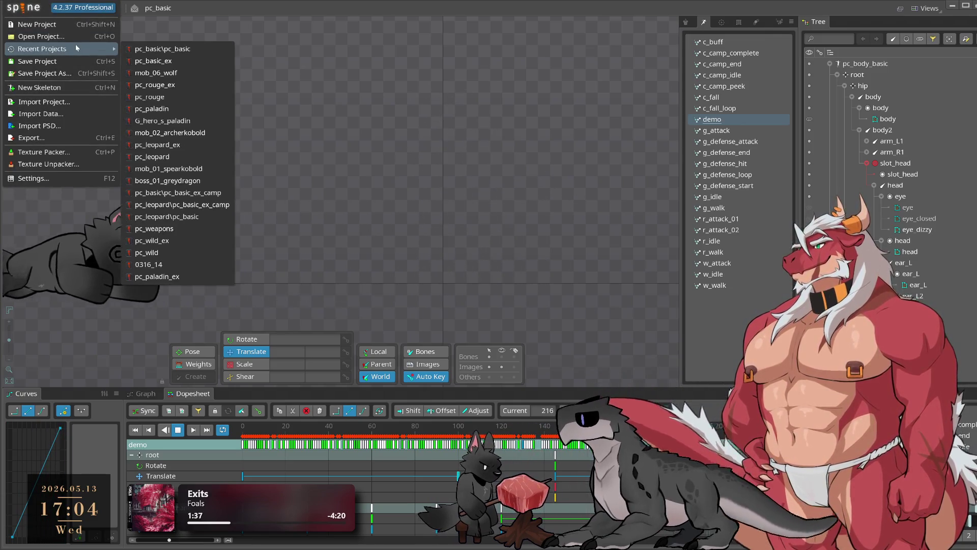
left_click(305, 224)
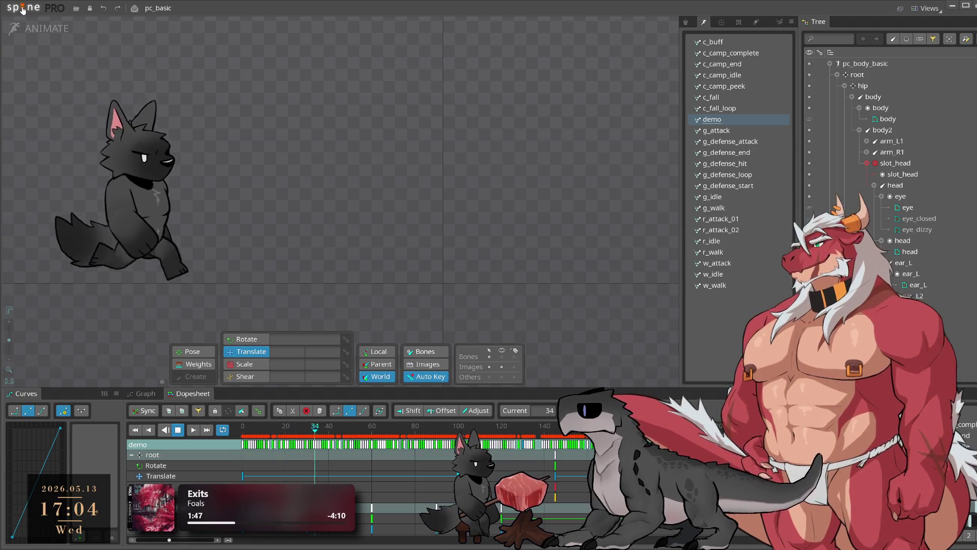
Open the pc_leopard project
left_click(23, 9)
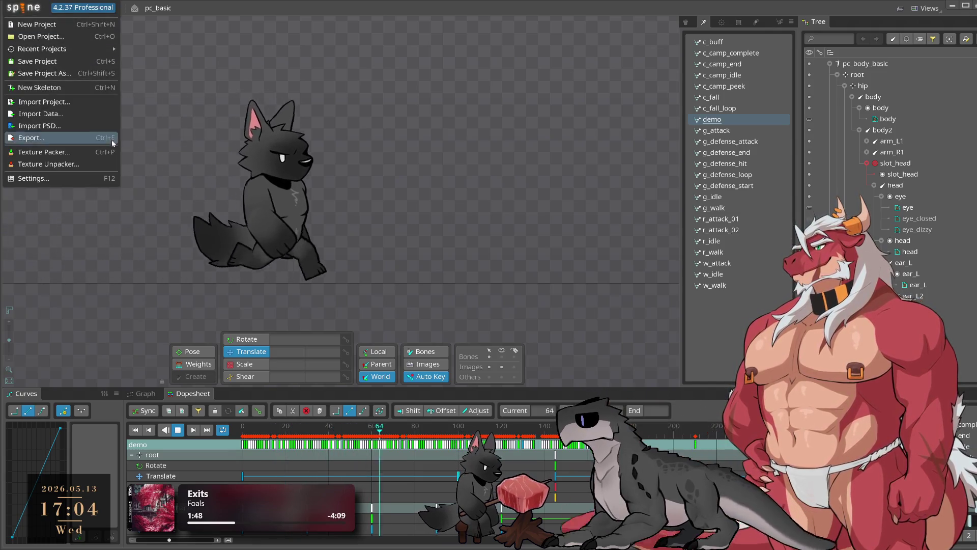
left_click(127, 311)
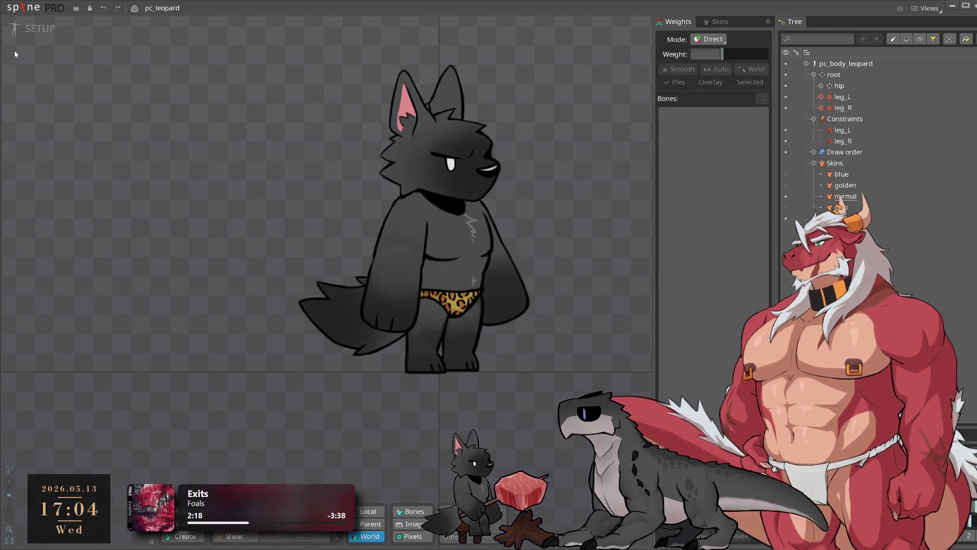
left_click(32, 29)
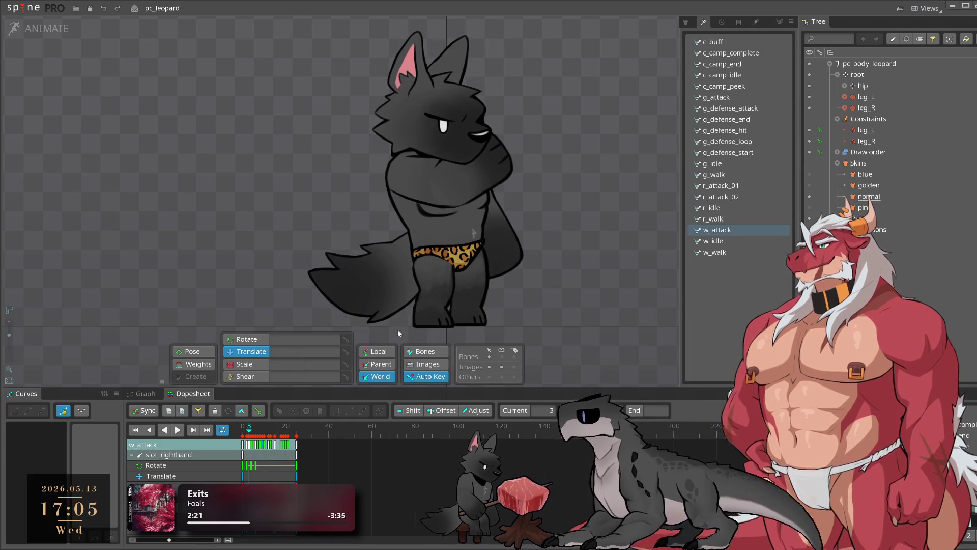
Enter Setup mode and select the leopard's head bone and eye
left_click(32, 28)
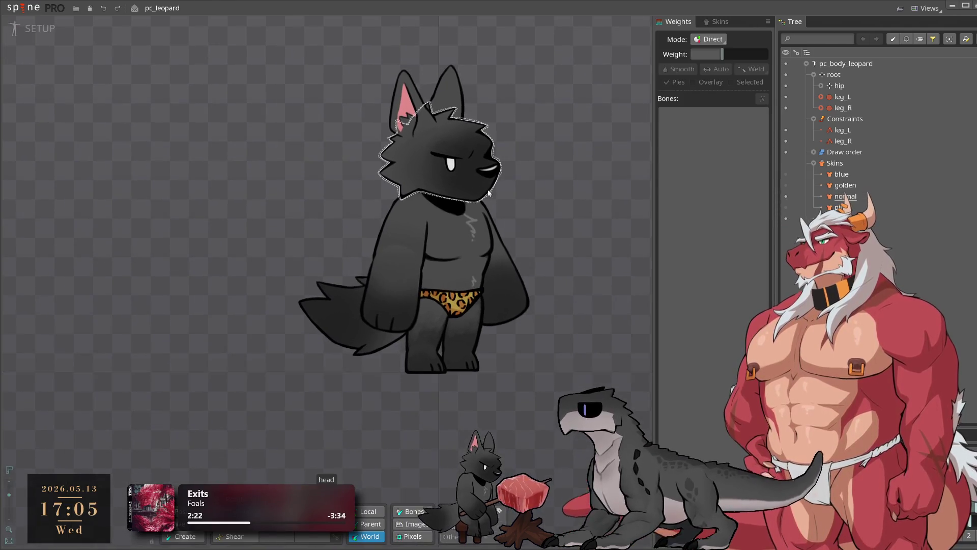
left_click(435, 178)
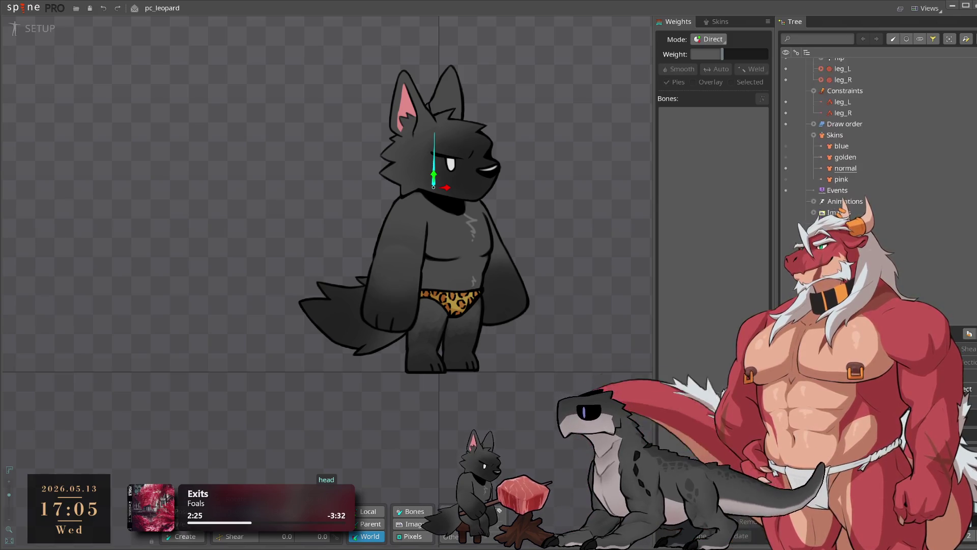
left_click(456, 177)
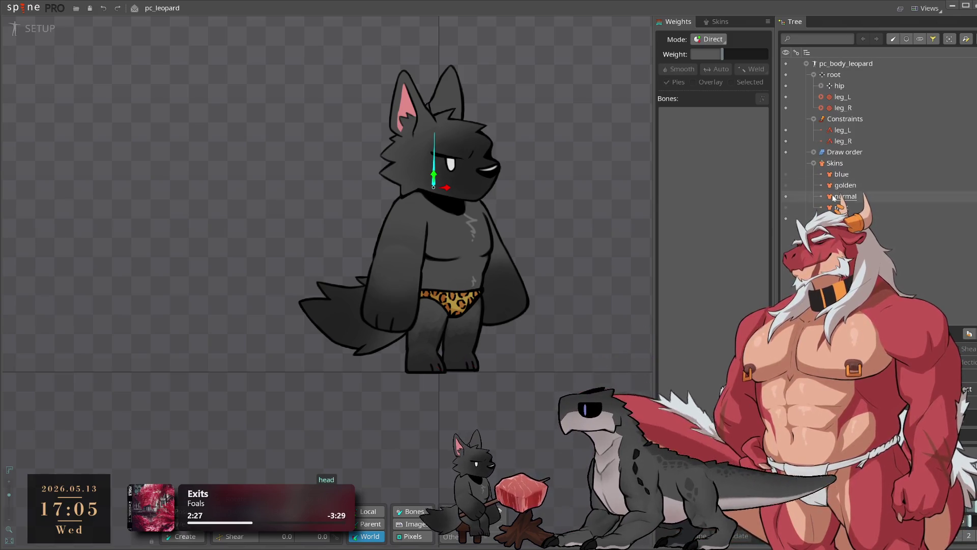
Move ear_R, eye, head and ear_L below slot_righthand in the draw order and save pc_leopard
left_click(814, 151)
left_click(857, 164)
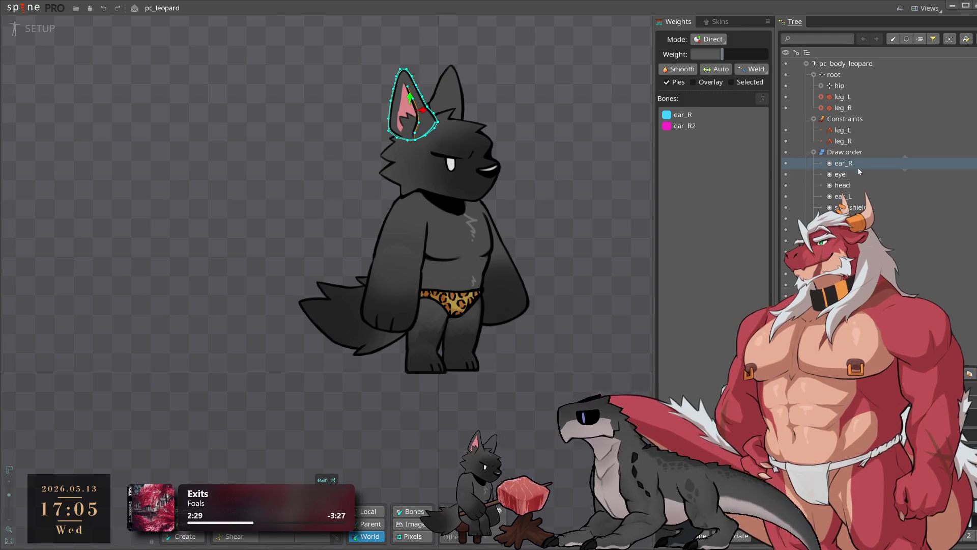
left_click(856, 173, "ctrl")
left_click(859, 186, "ctrl")
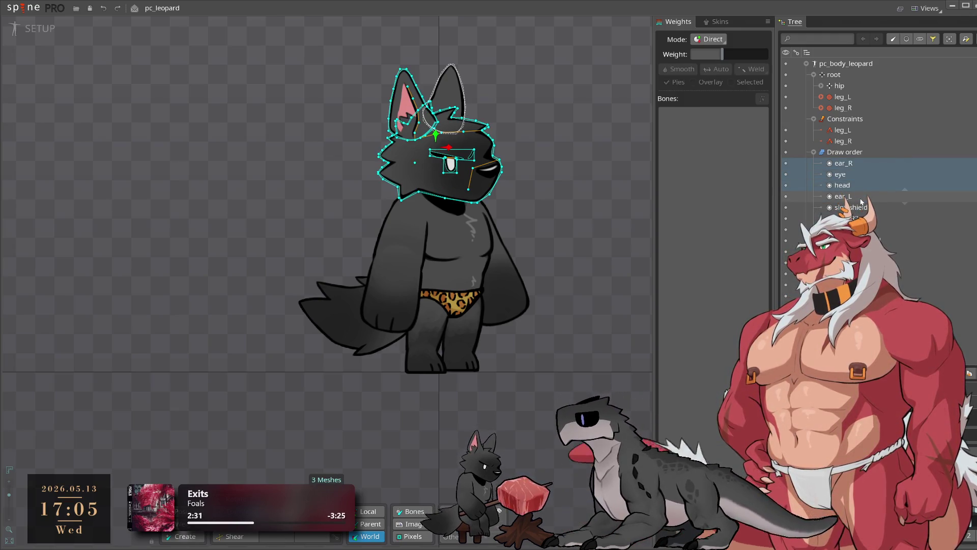
left_click(859, 195, "ctrl")
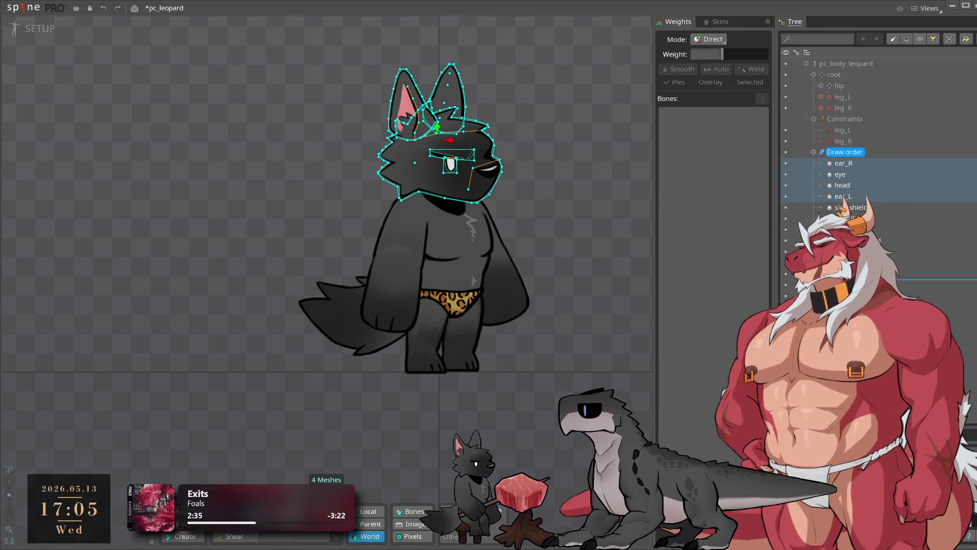
left_click_drag(895, 246, 905, 240)
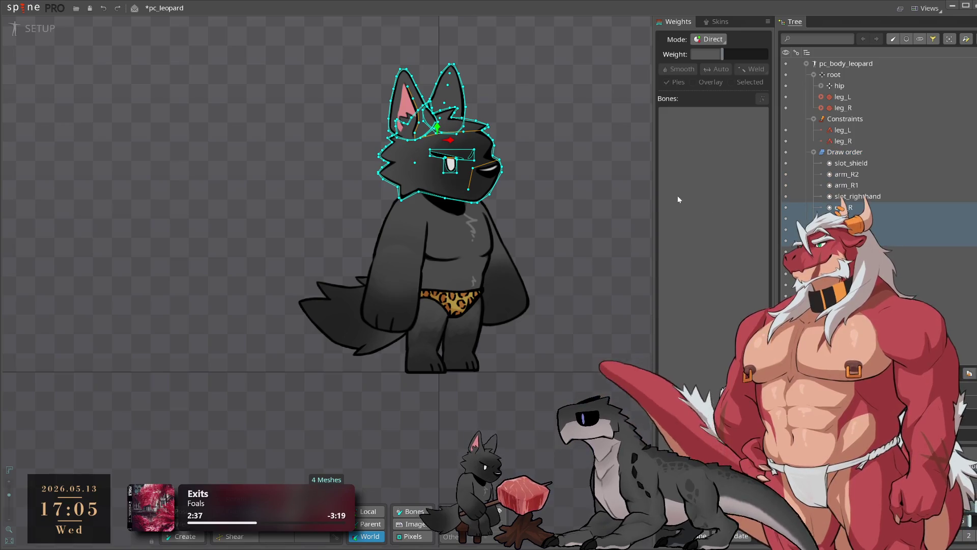
left_click(586, 185)
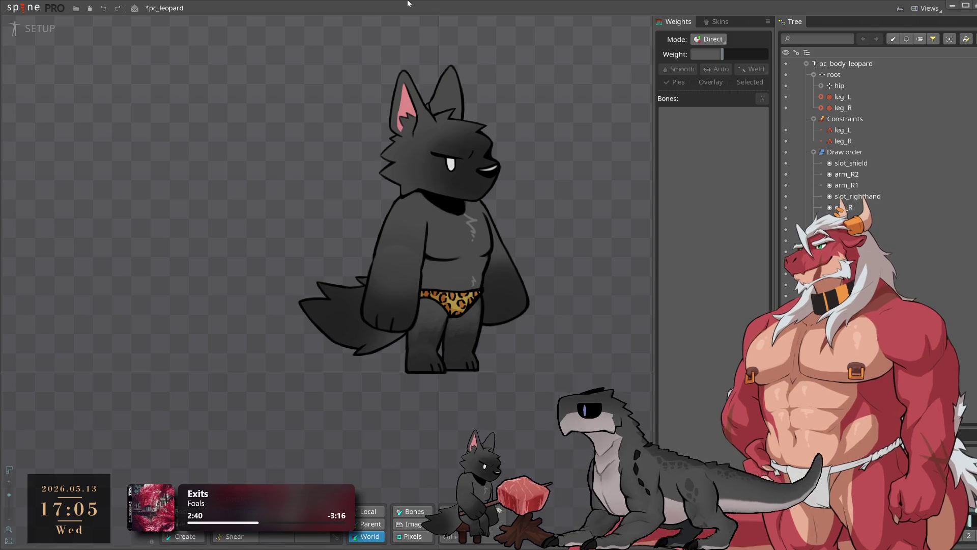
key("ctrl+s")
left_click(23, 8)
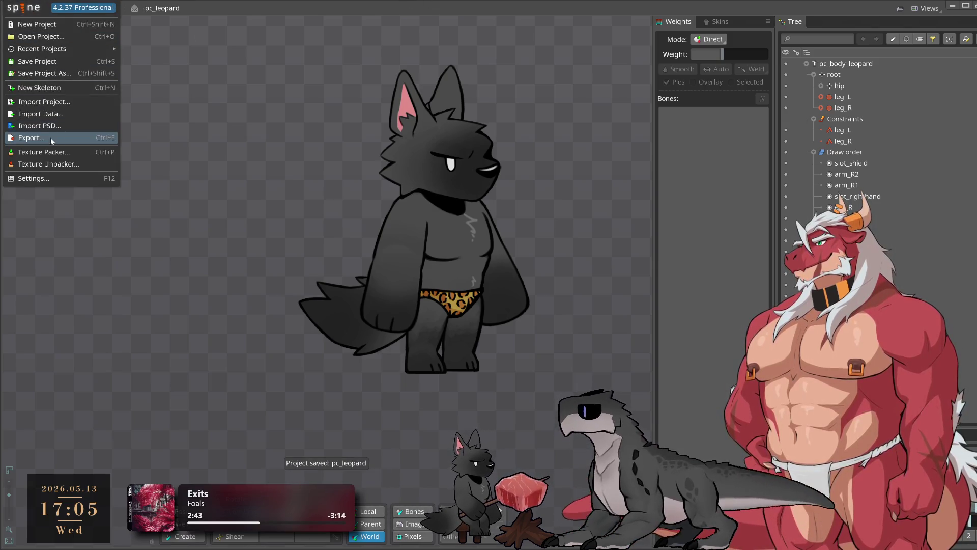
Import only c_fall and c_fall_loop from pc_body_basic, excluding c_camp_complete, and dismiss the warnings
left_click(54, 104)
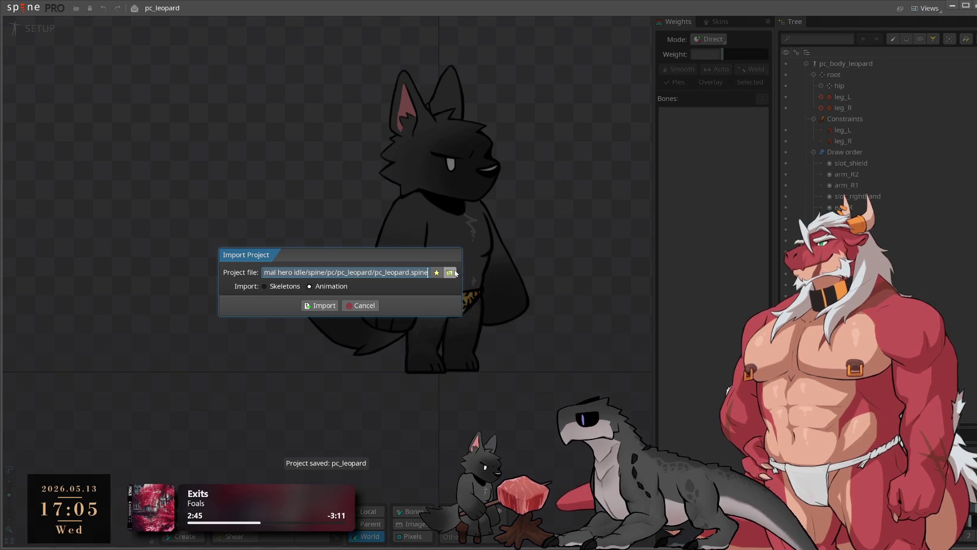
left_click(451, 272)
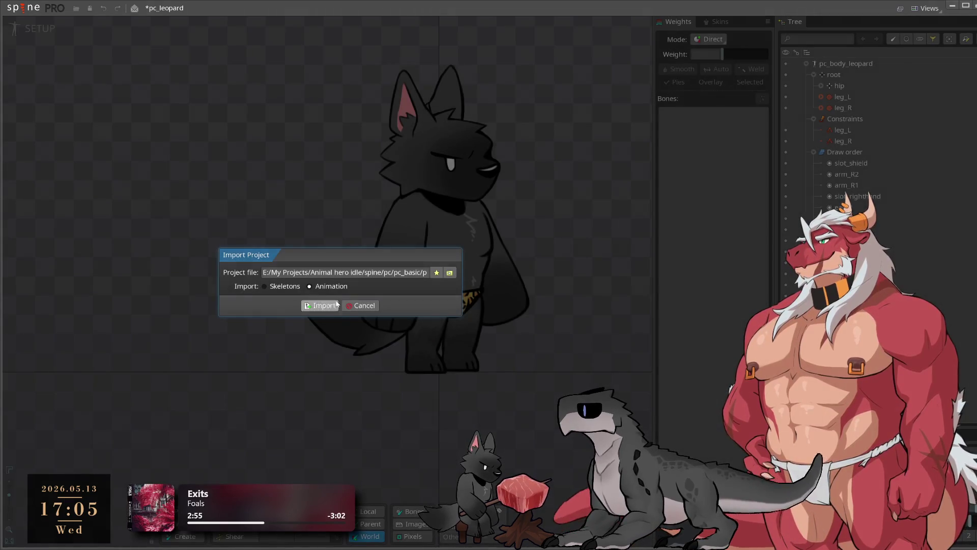
left_click(320, 305)
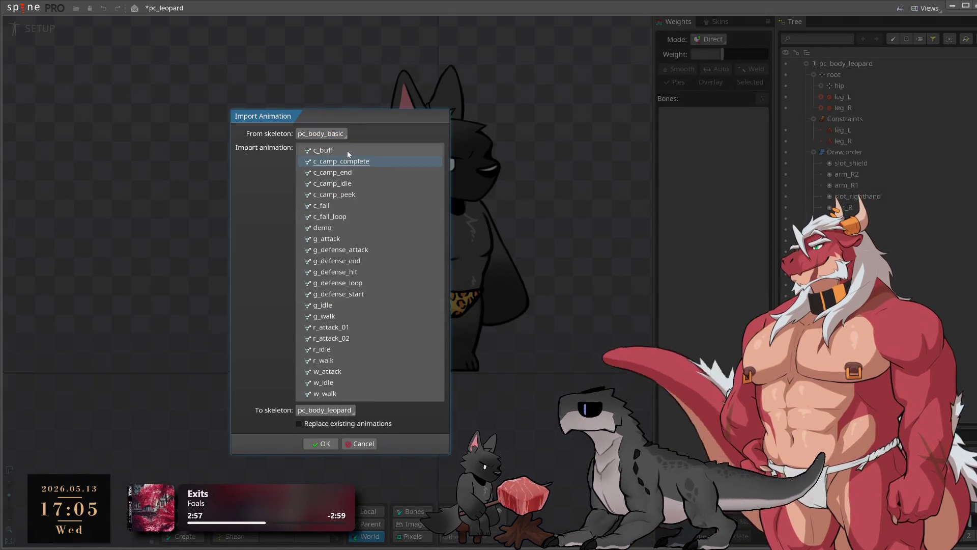
left_click(359, 207, "ctrl")
left_click(359, 217, "ctrl")
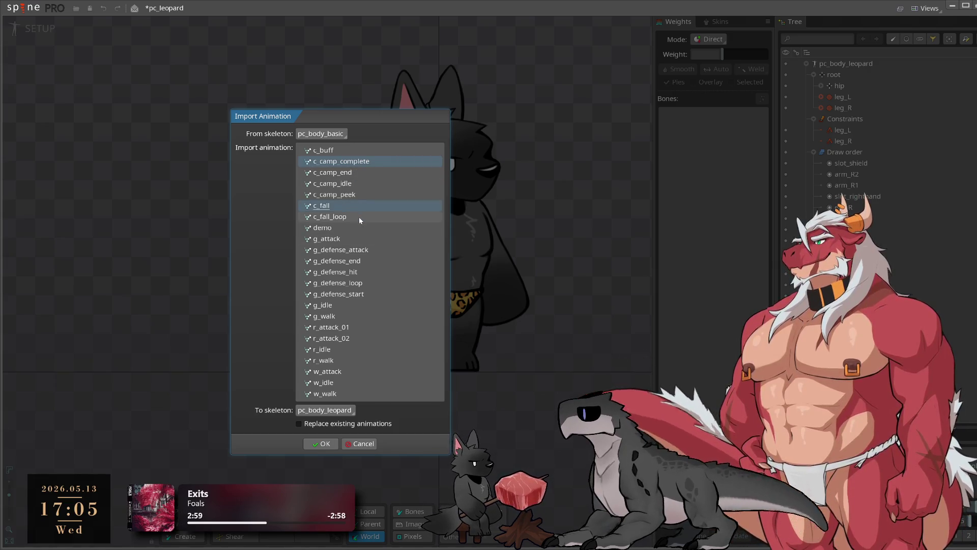
left_click(359, 163, "ctrl")
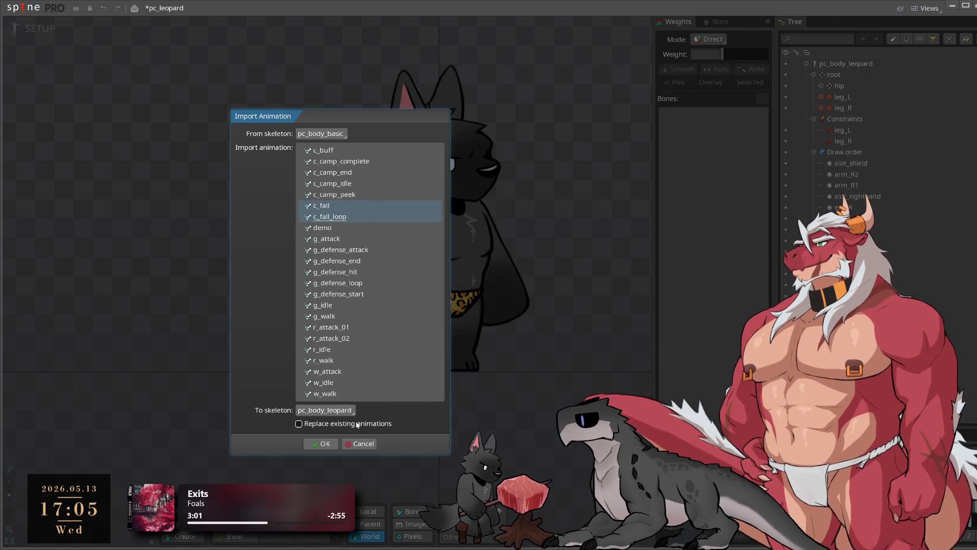
left_click(324, 444)
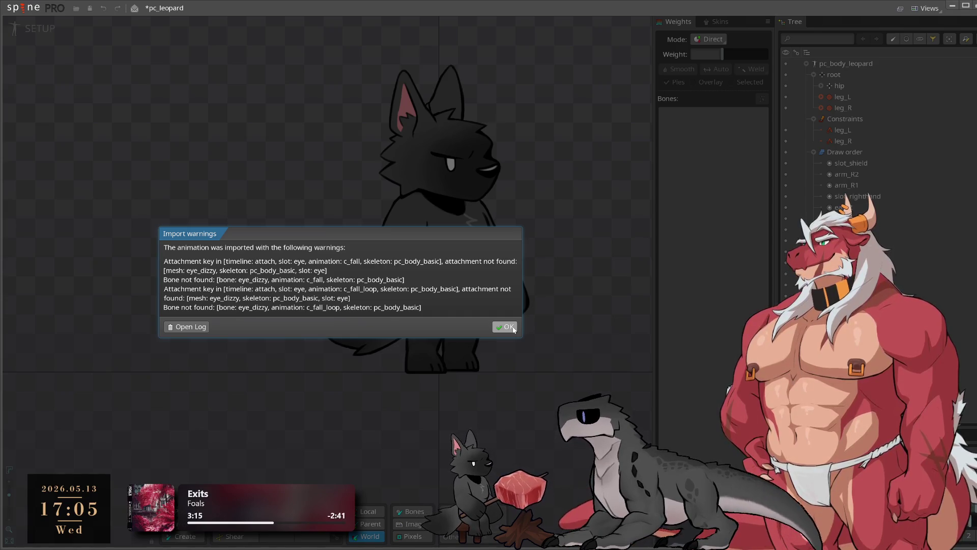
left_click(514, 329)
key("Tab")
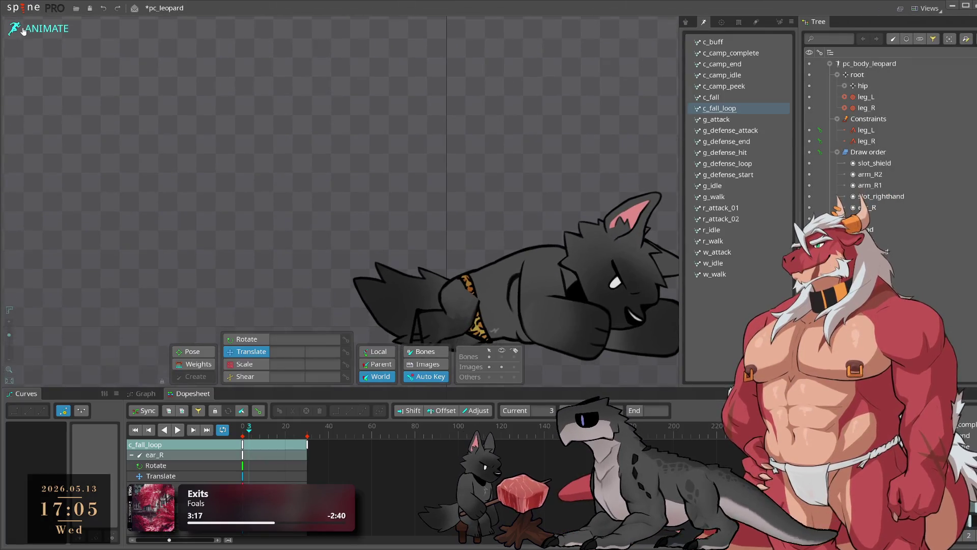
Load c_fall and pan the canvas to frame the falling leopard
left_click(737, 97)
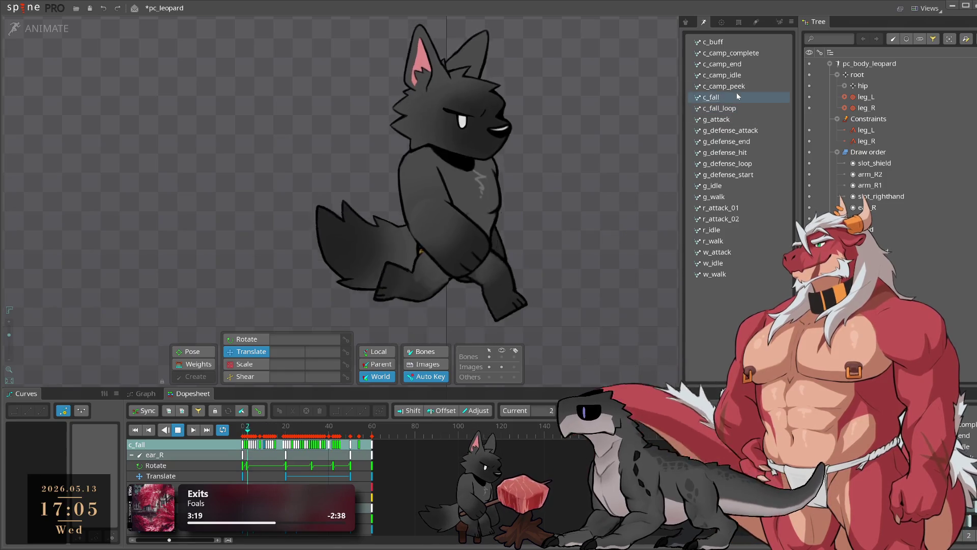
left_click_drag(552, 207, 398, 153)
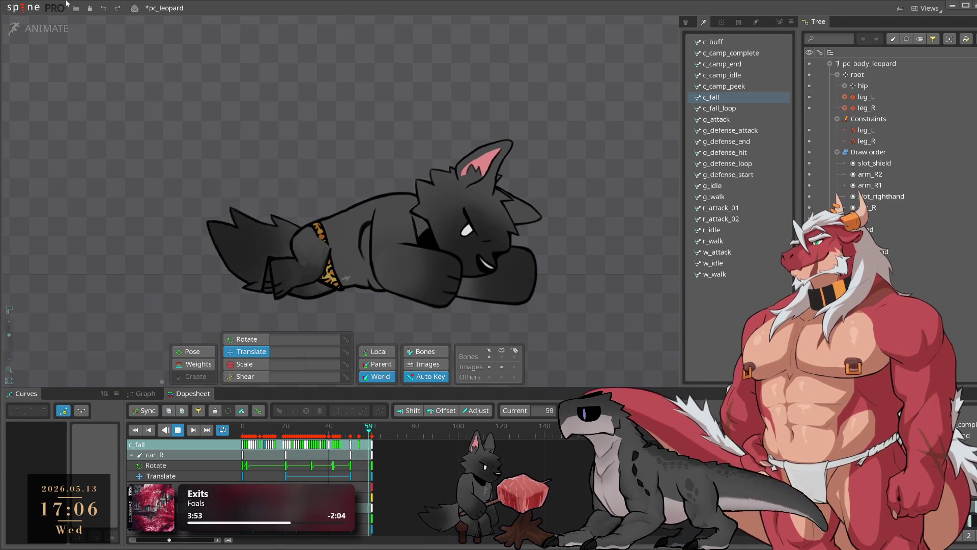
Undo the fall-animation import and start importing again from the same source project
key("Down")
key("ctrl+z")
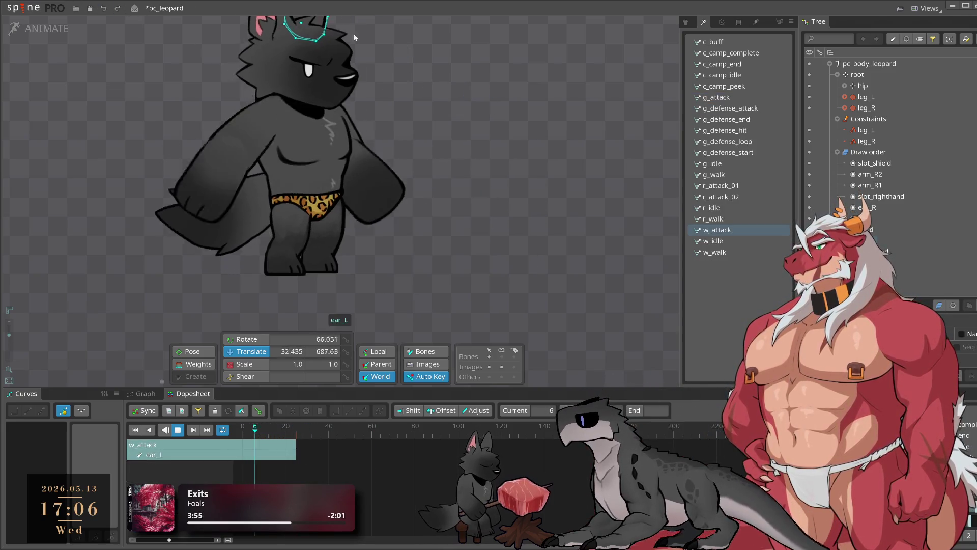
left_click(23, 8)
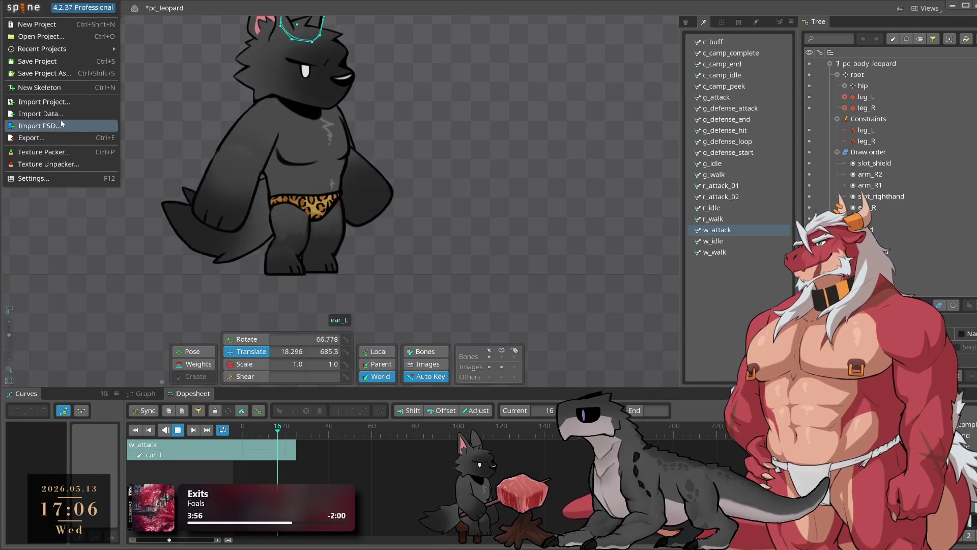
left_click(51, 102)
left_click(316, 306)
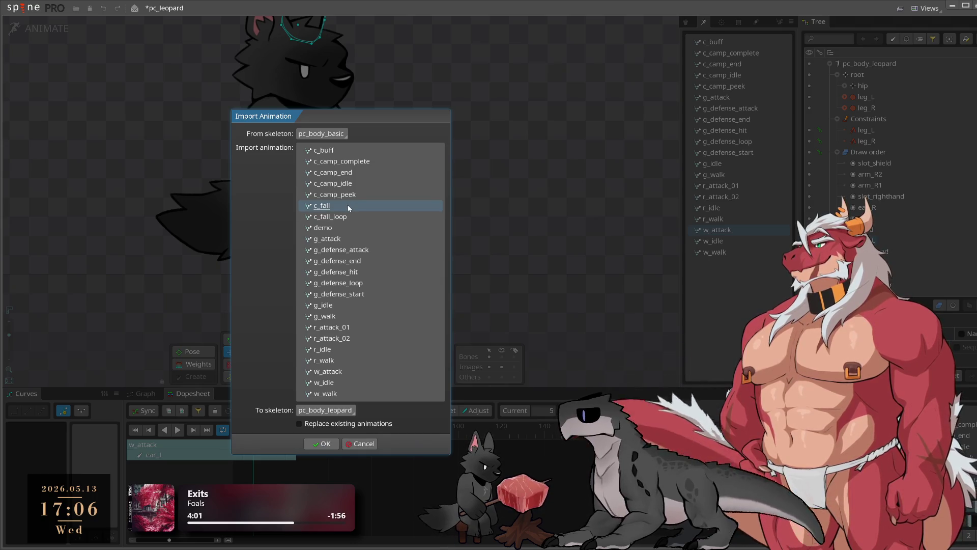
Re-import c_fall and c_fall_loop, dismiss the warnings, then undo that import too
left_click(348, 215, "shift")
left_click(317, 442)
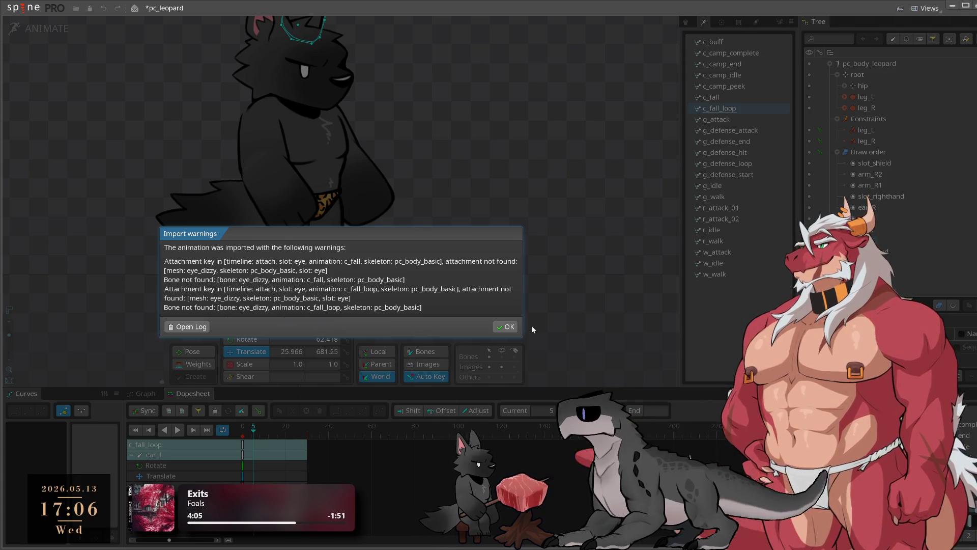
left_click(507, 326)
key("ctrl+z")
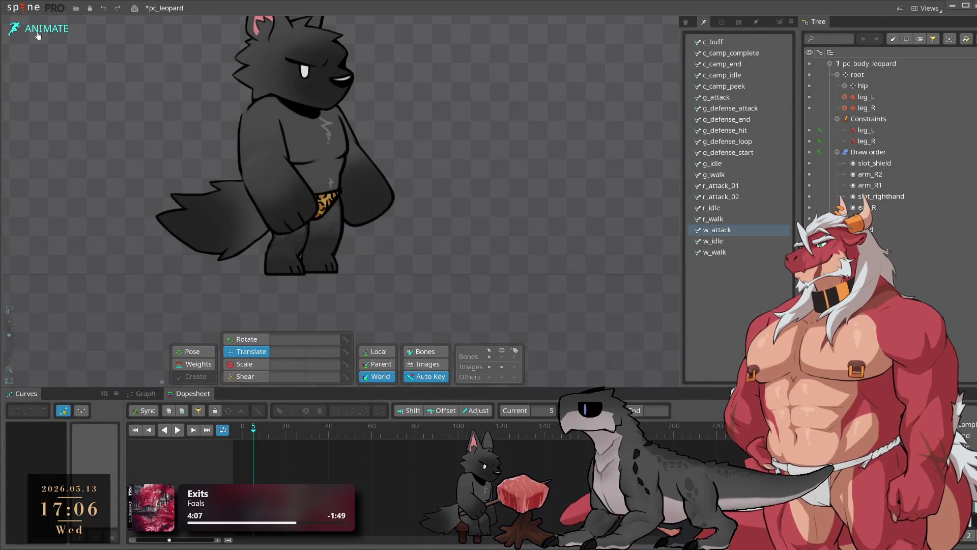
Return to the setup pose and select the leopard's eye attachment
key("Tab")
scroll(522, 288, "up", 5)
left_click(522, 287)
scroll(556, 230, "up", 1)
left_click(556, 230)
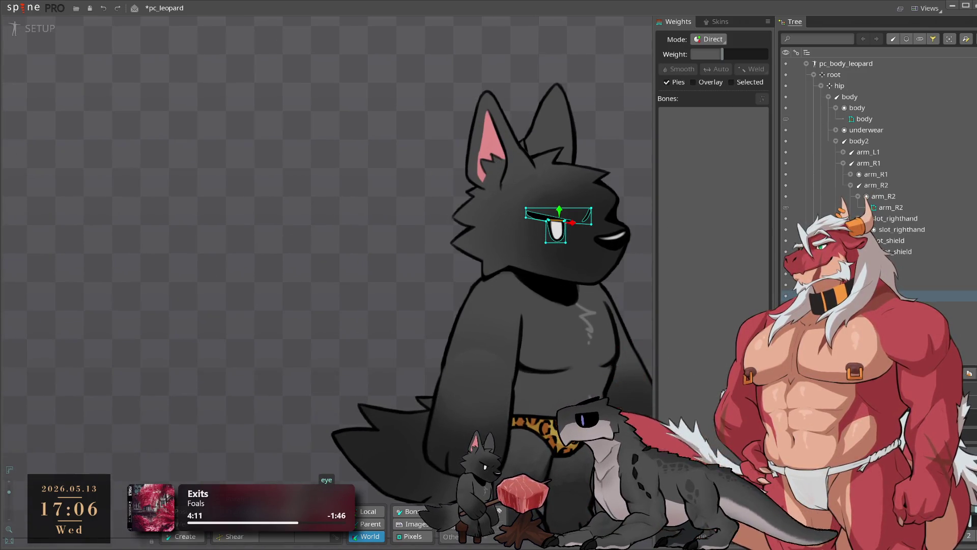
Set the eye slot's attachment to eye_dizzy in the Tree, then deselect before the stream break
scroll(876, 153, "down", 10)
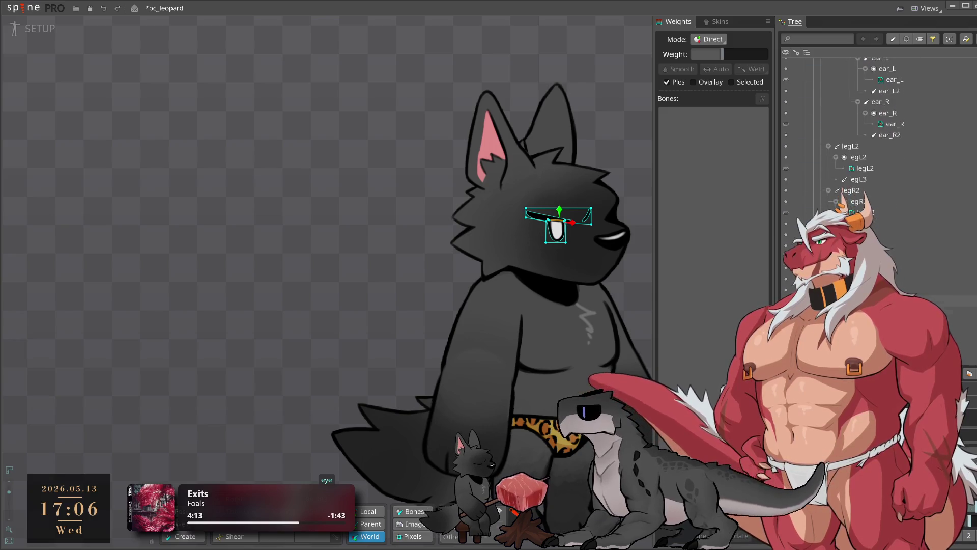
scroll(876, 153, "down", 10)
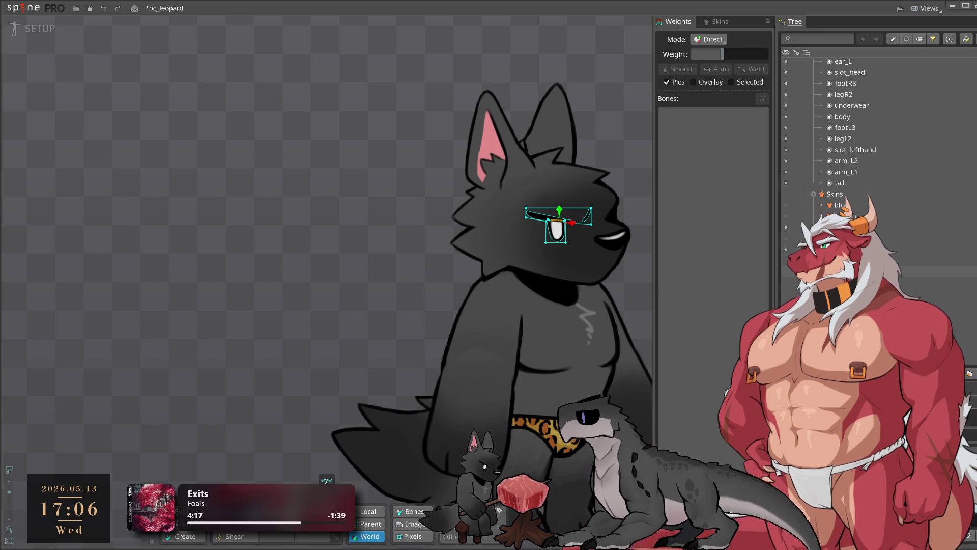
scroll(876, 153, "down", 5)
left_click(865, 282)
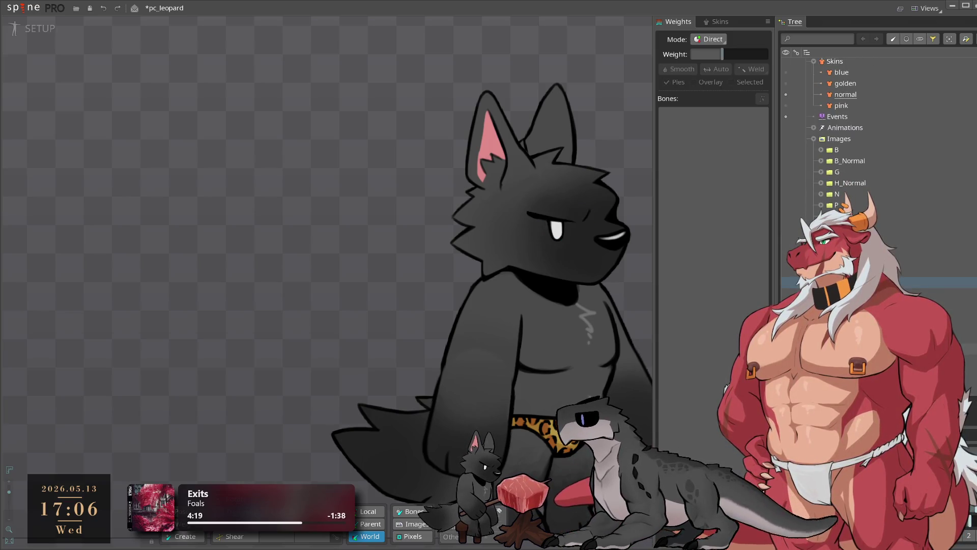
left_click(555, 226)
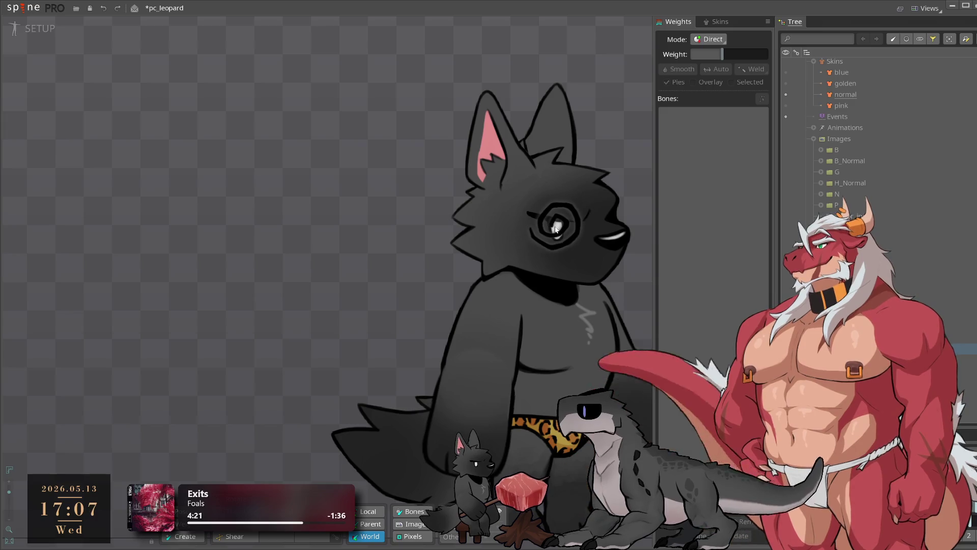
left_click(348, 248)
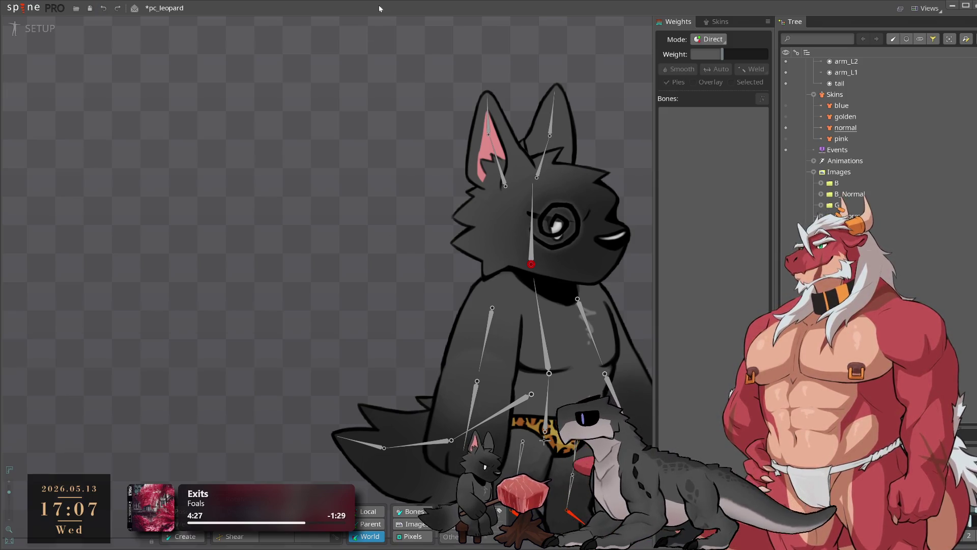
left_click(952, 8)
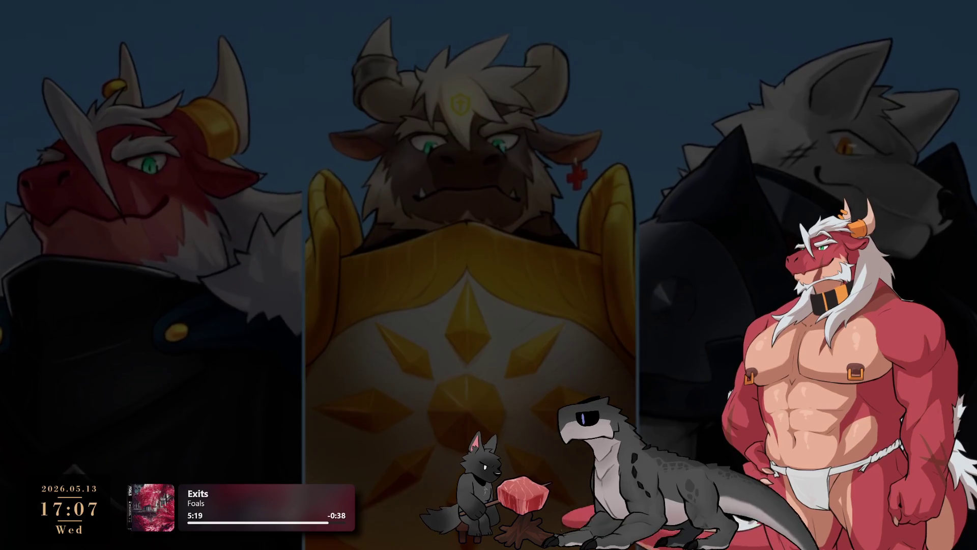
key("alt+Tab")
scroll(428, 217, "up", 3)
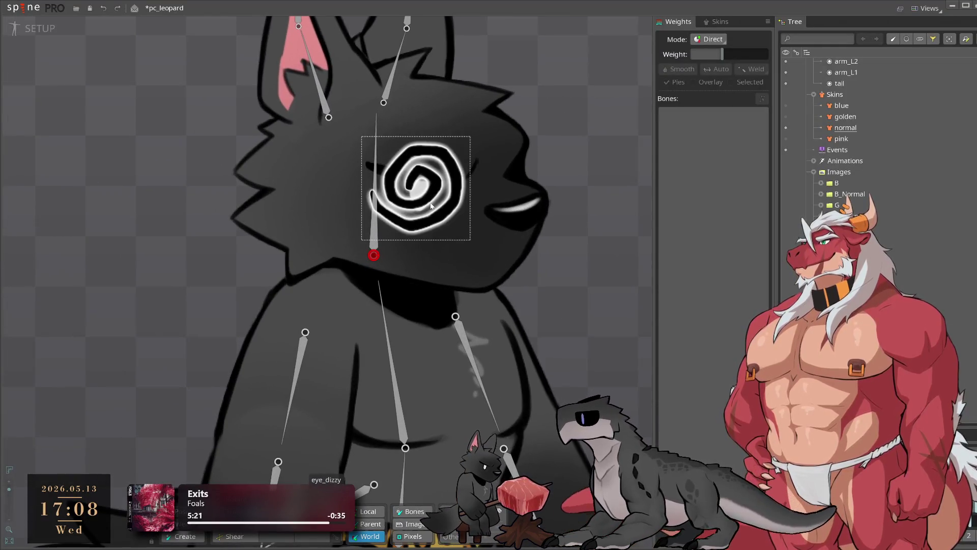
Select the spiral eye_dizzy attachment, undoing and restoring a stray eye change
left_click(403, 193)
scroll(356, 229, "up", 2)
left_click(324, 257)
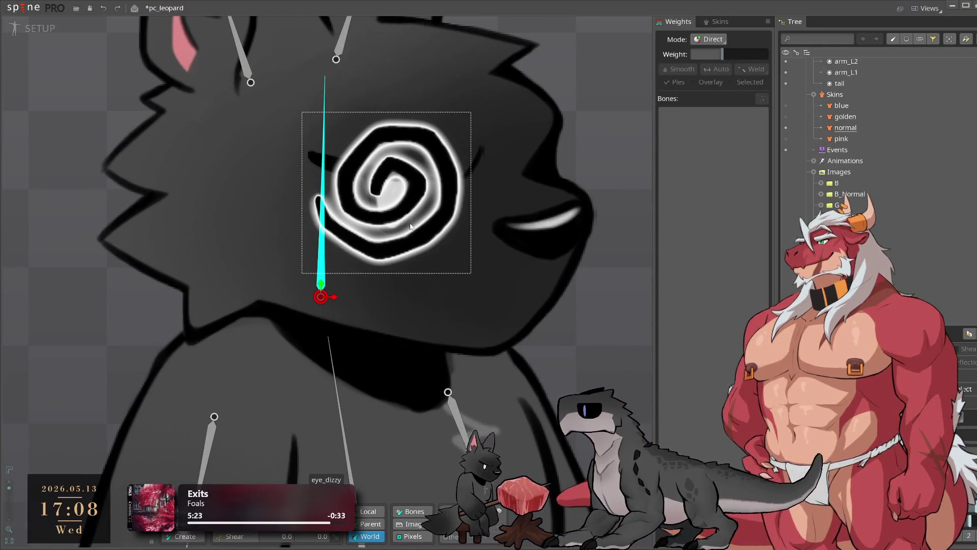
key("ctrl+z")
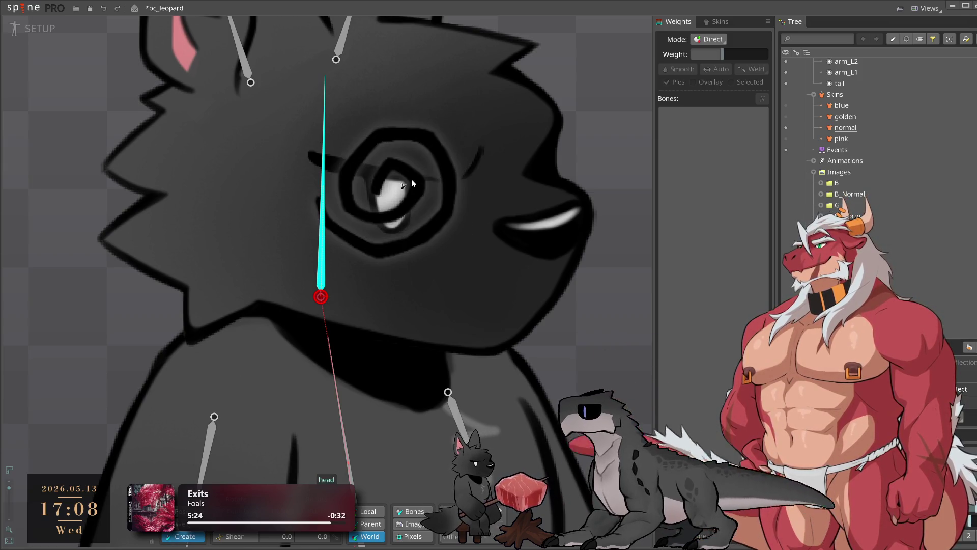
key("ctrl+y")
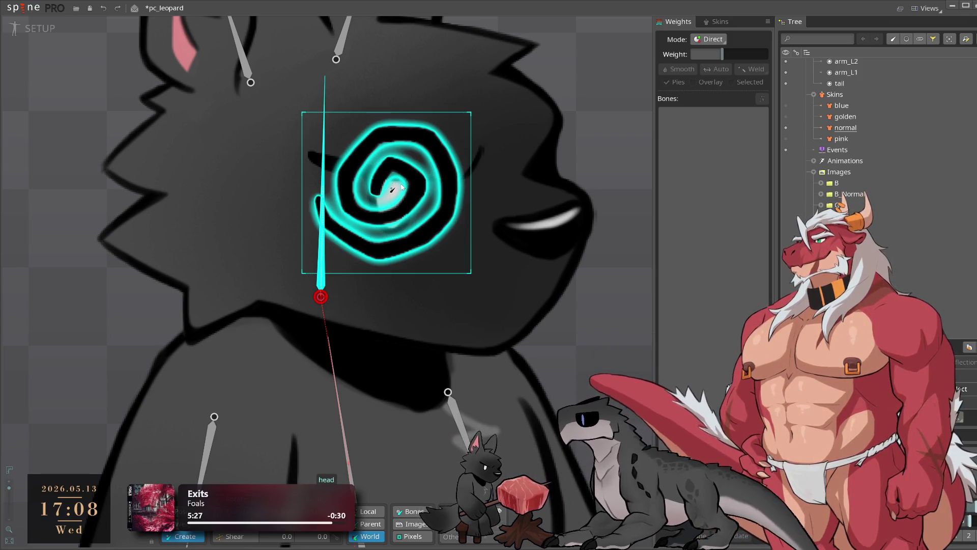
left_click(427, 152)
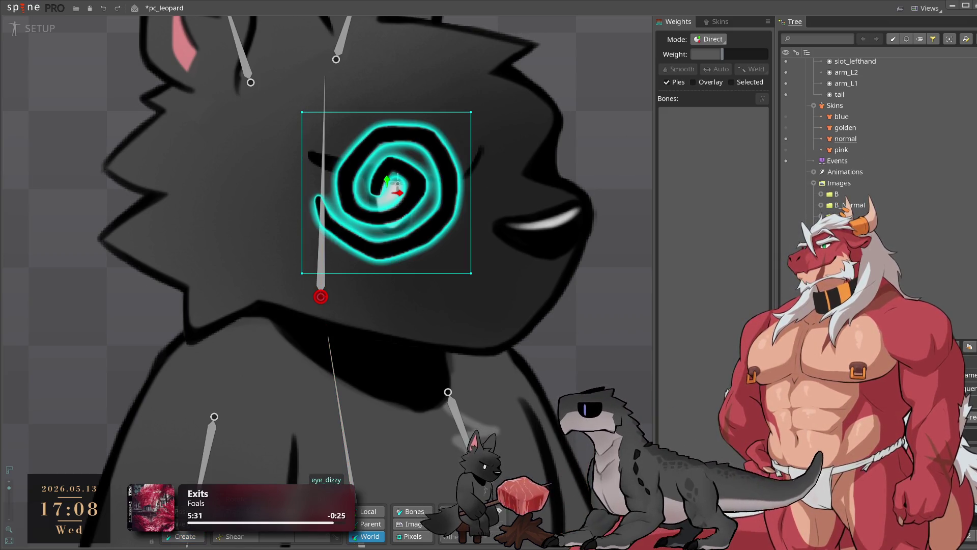
Reshape the eye_dizzy mesh hull: add five edge vertices and delete the extra corner vertex
double_click(404, 167)
left_click(303, 199)
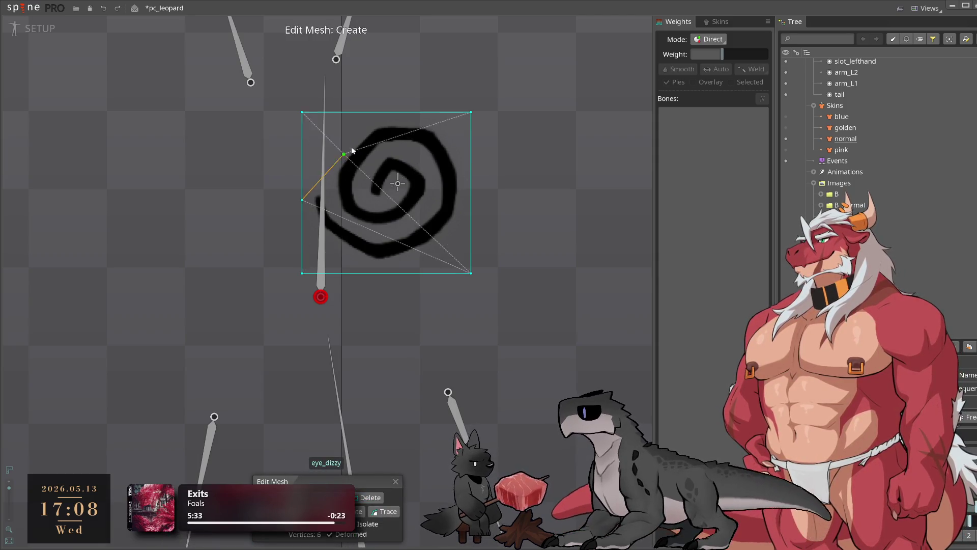
left_click(386, 112)
left_click(302, 218)
left_click(386, 273)
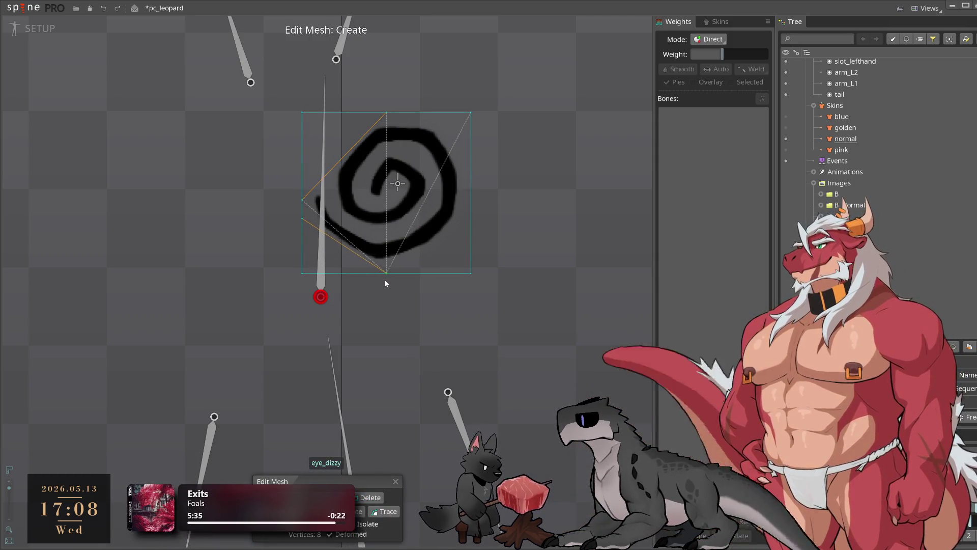
left_click(472, 214)
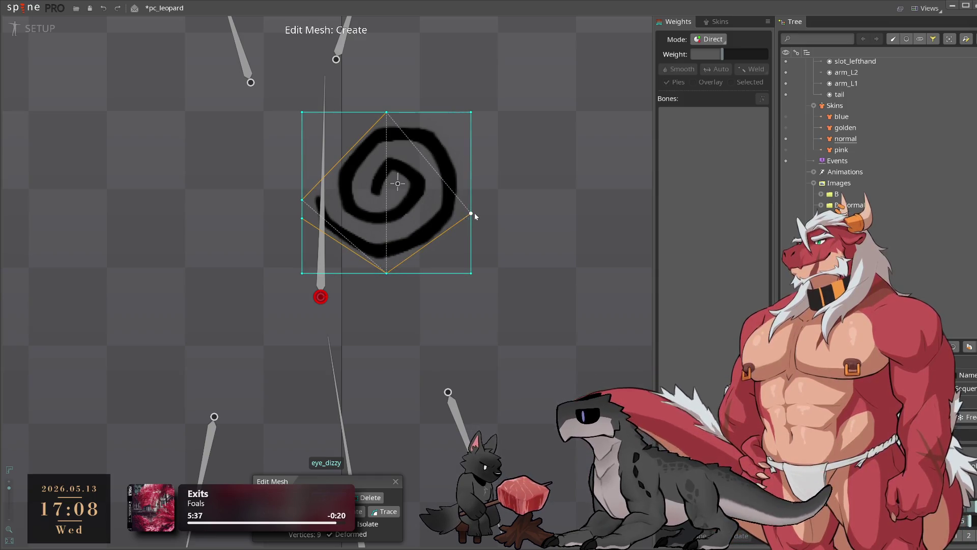
key("d")
left_click(471, 273)
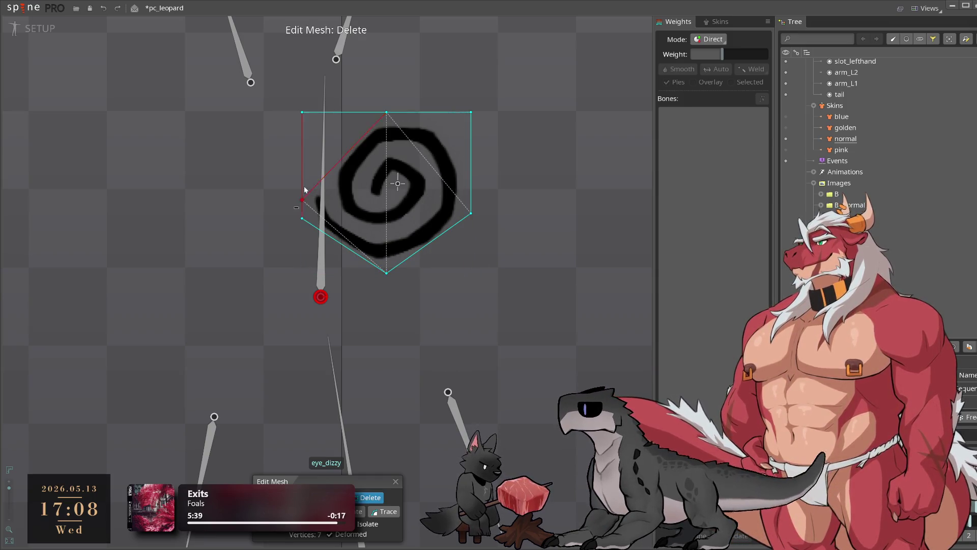
key("Escape")
Select the wolf's eye and show the dizzy spiral on it
scroll(484, 305, "down", 5)
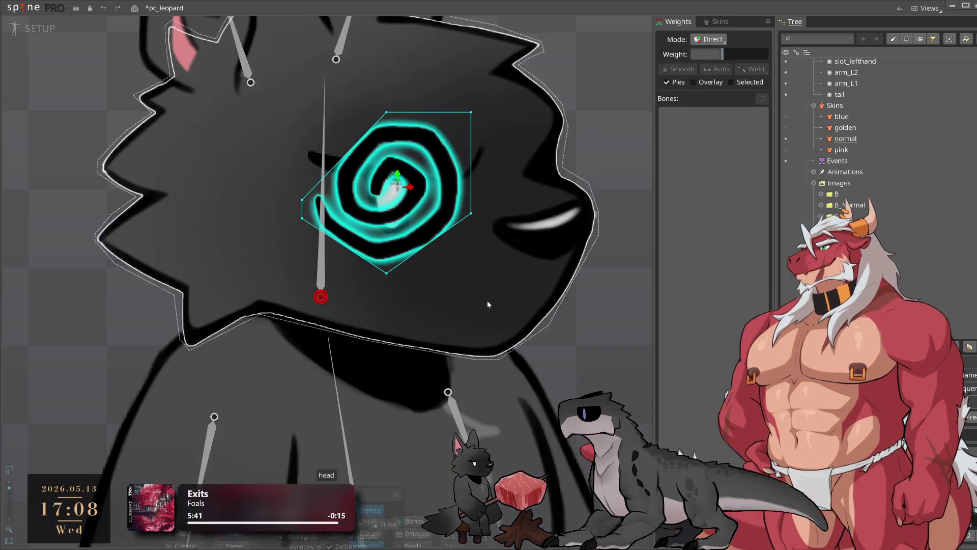
left_click(545, 244)
left_click(430, 228)
left_click(430, 228)
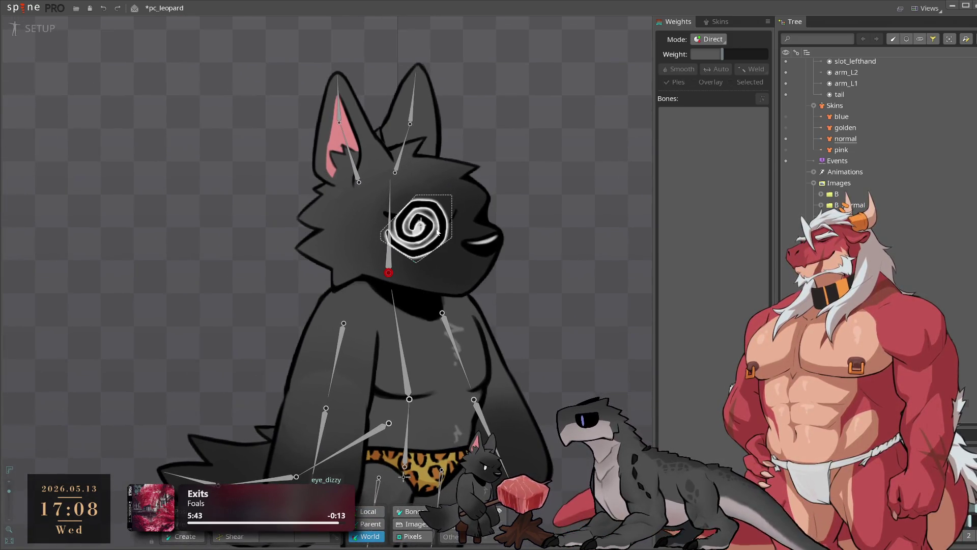
scroll(432, 234, "up", 3)
Reparent the dizzy spiral to a new bone, confirming creation of its new slot
key("p")
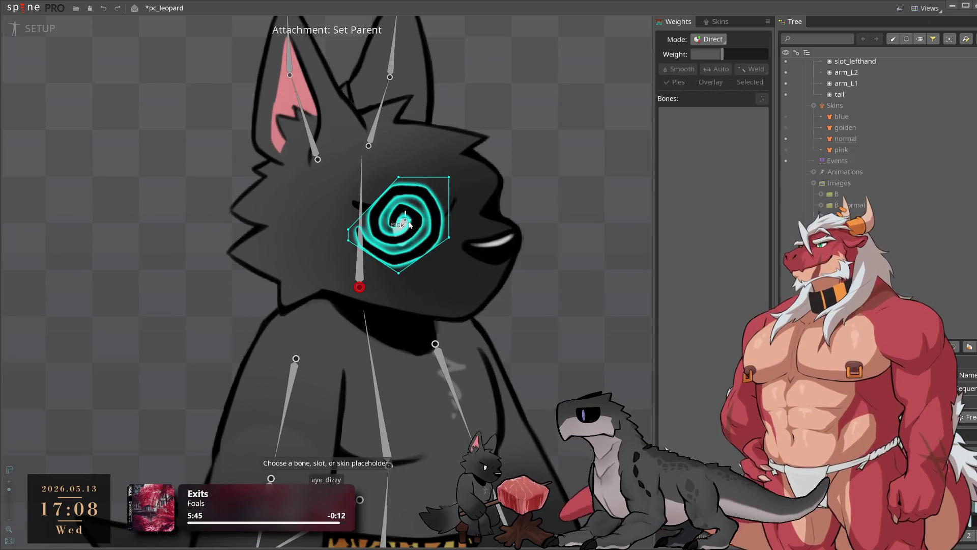
left_click(405, 220)
left_click(321, 306)
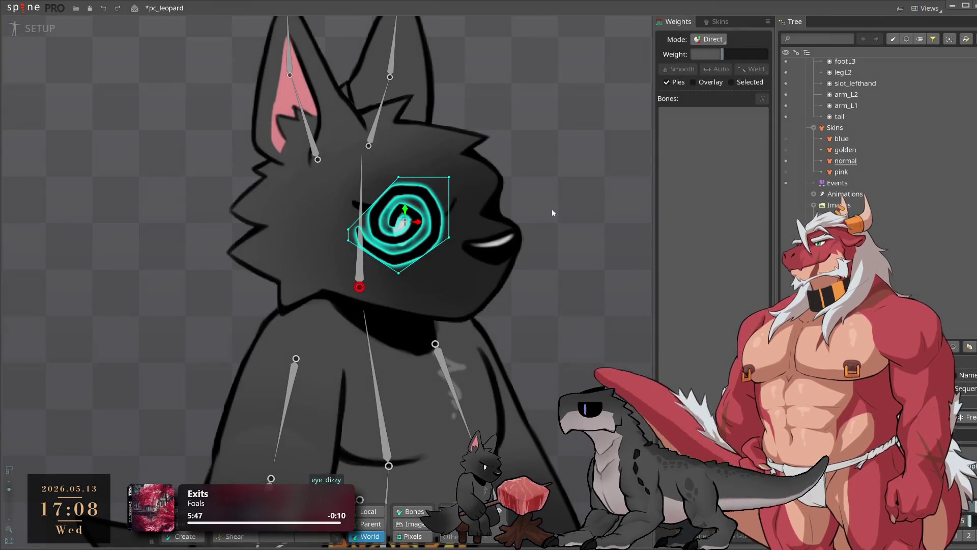
left_click(551, 209)
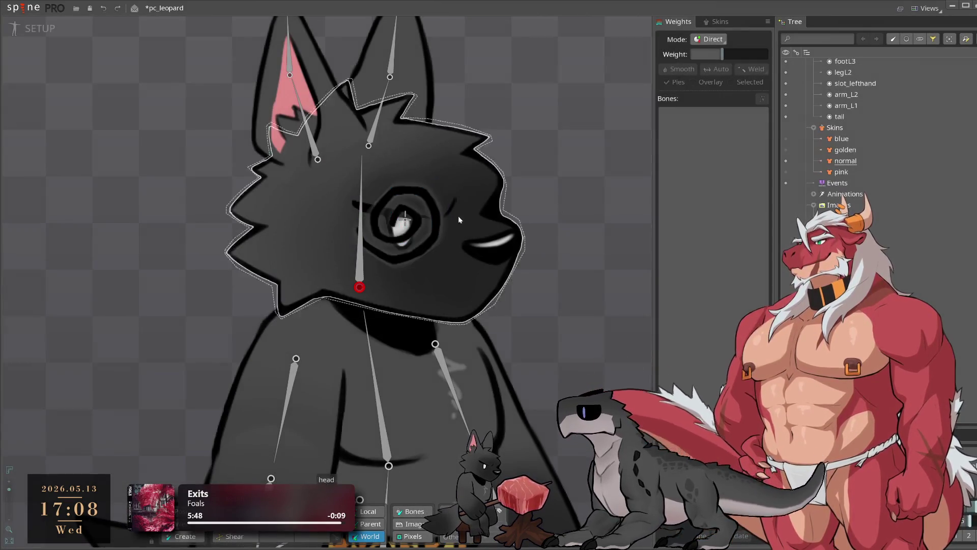
Bind the eye_dizzy bone to the spiral mesh in the Weights view
left_click(407, 226)
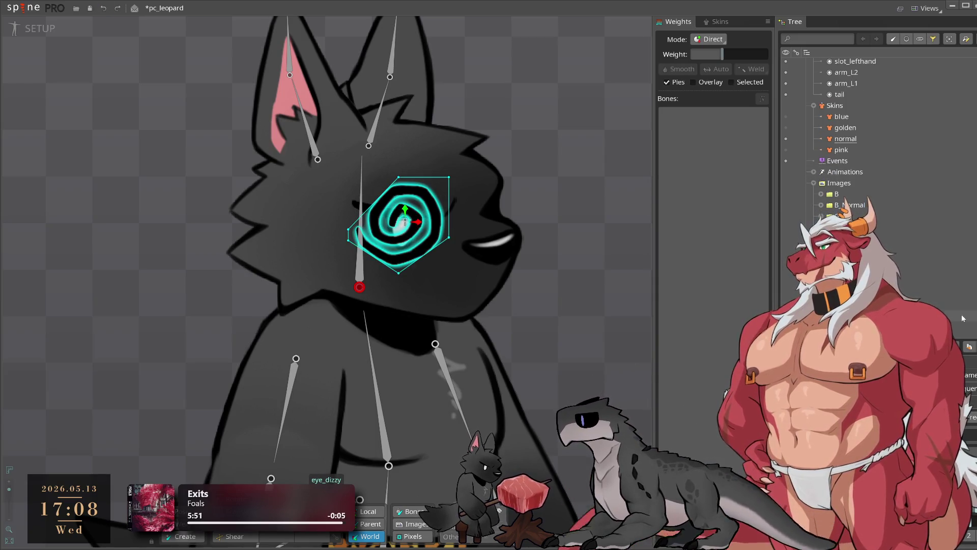
left_click(406, 224)
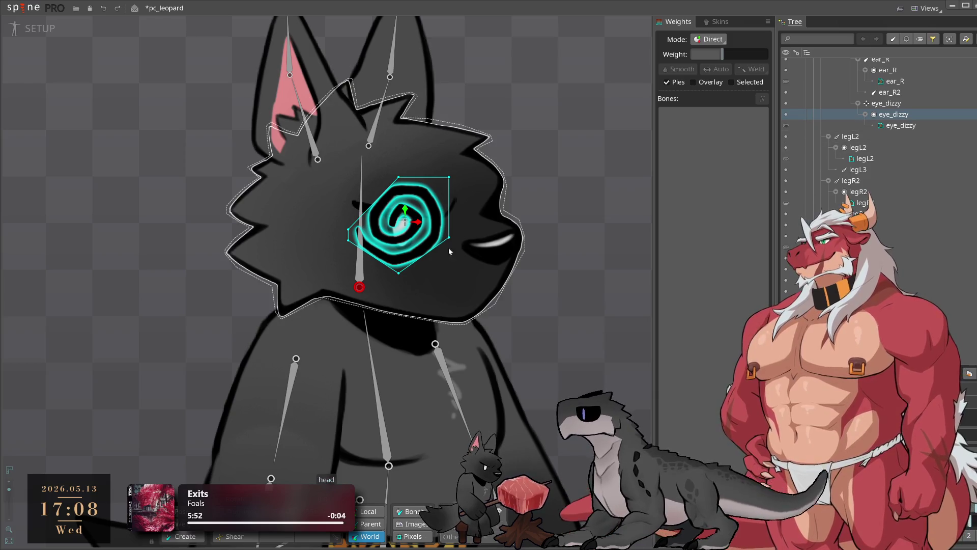
left_click(401, 218)
key("Return")
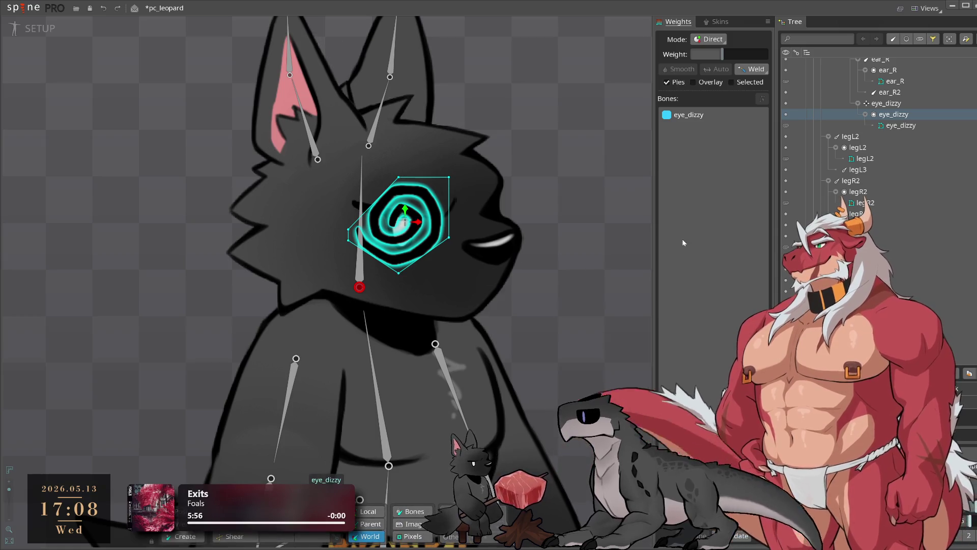
Delete the leftover dizzy slot from the Tree and switch to Animate mode
scroll(610, 214, "up", 2)
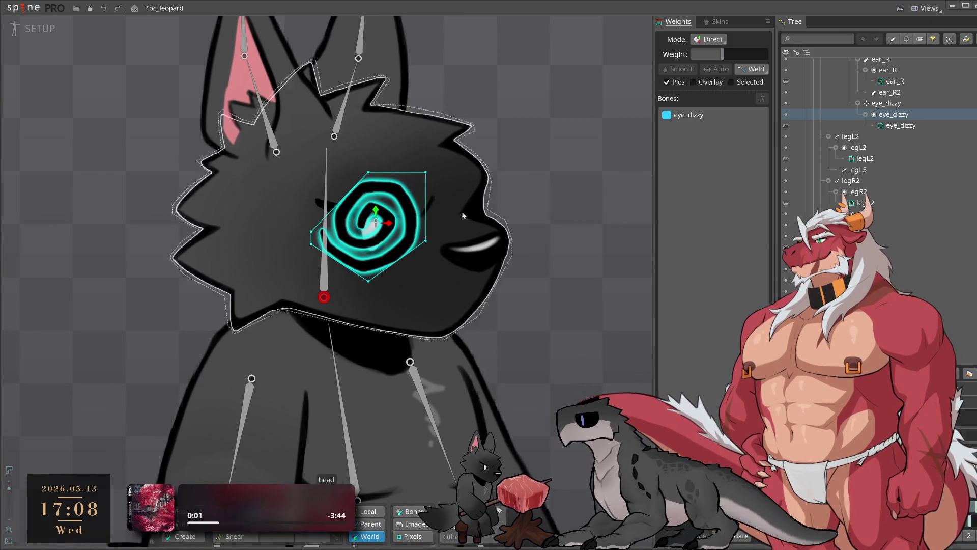
left_click(904, 127)
scroll(895, 153, "up", 4)
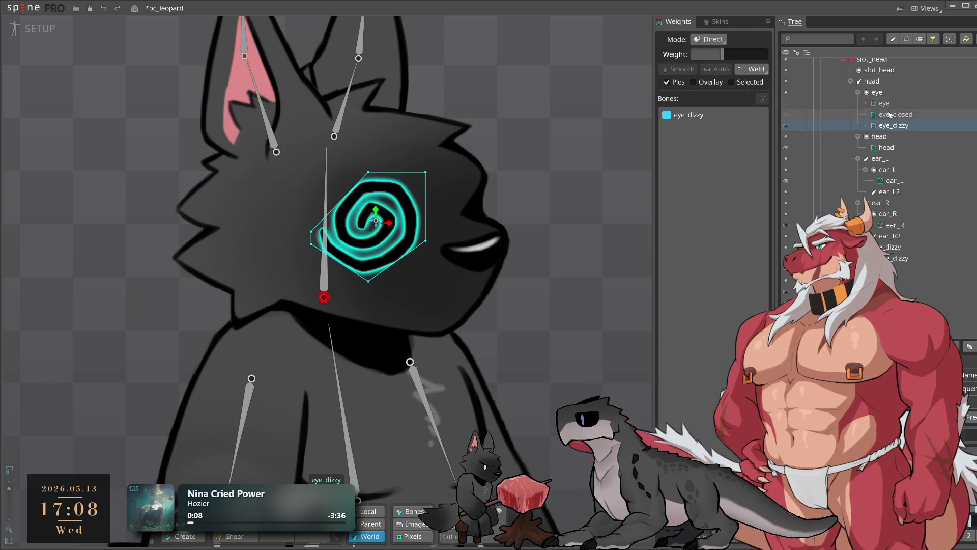
left_click(885, 103)
left_click(928, 258)
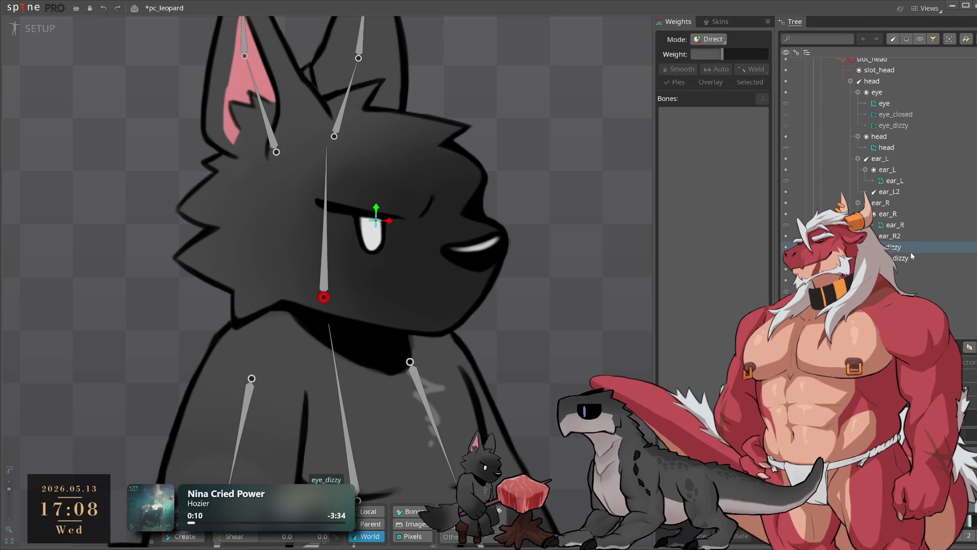
key("Delete")
left_click(312, 297)
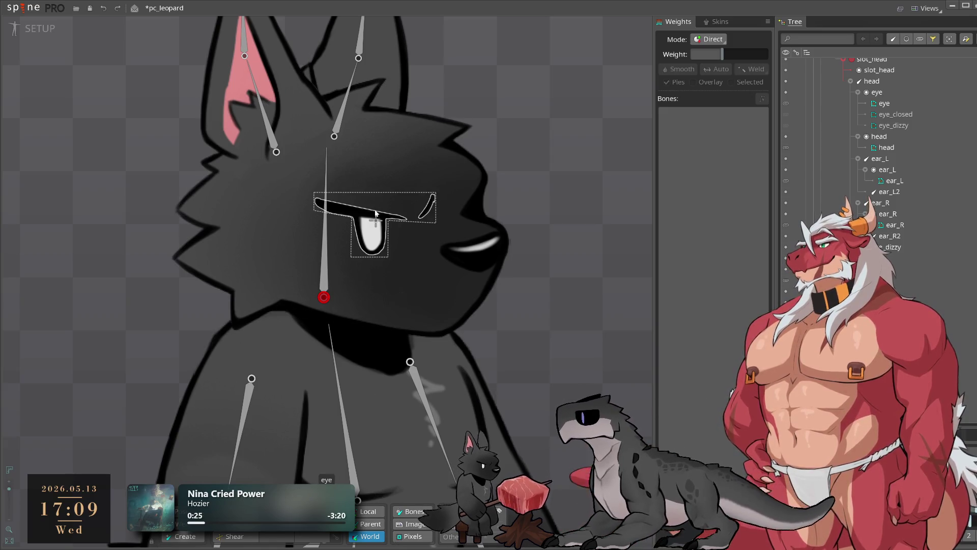
left_click(379, 223)
left_click(38, 29)
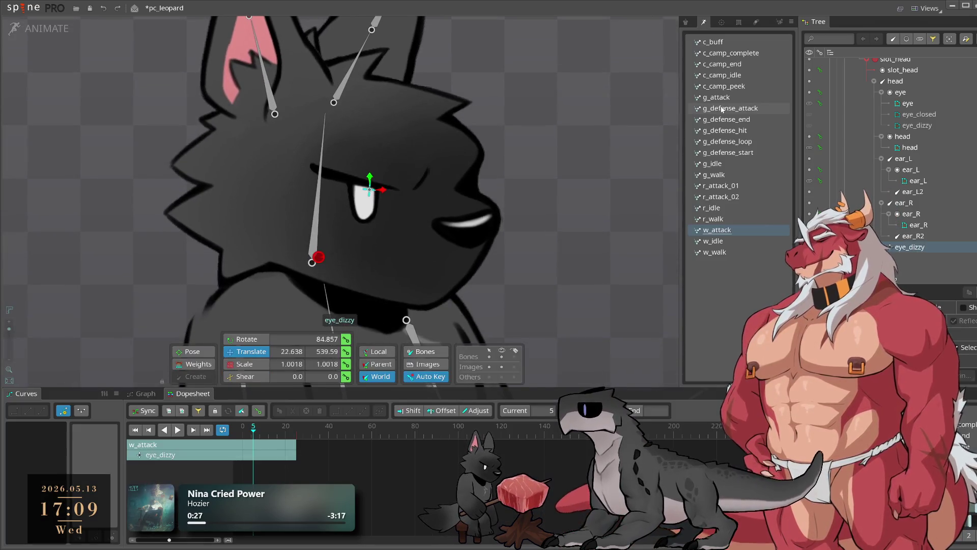
Save the pc_leopard project
scroll(418, 174, "down", 2)
scroll(430, 163, "down", 2)
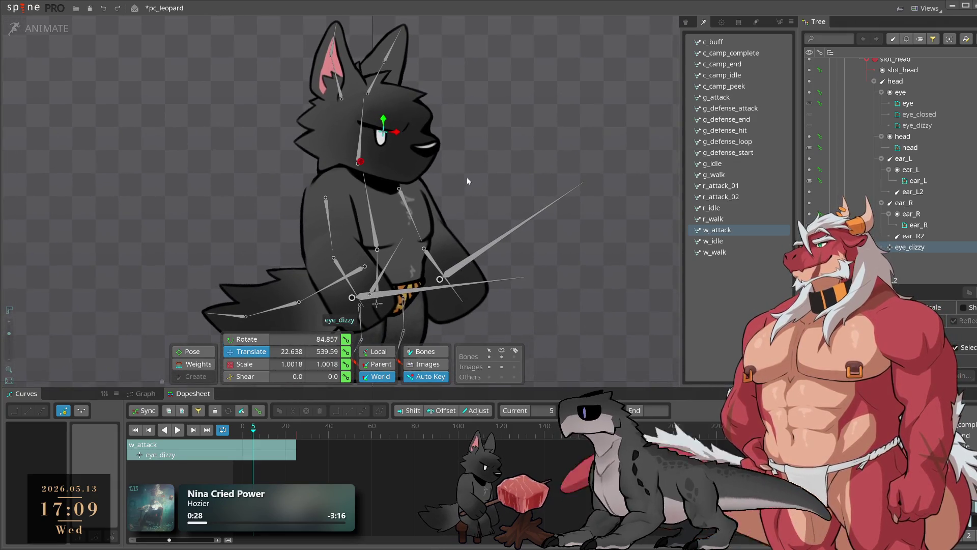
left_click(5, 9)
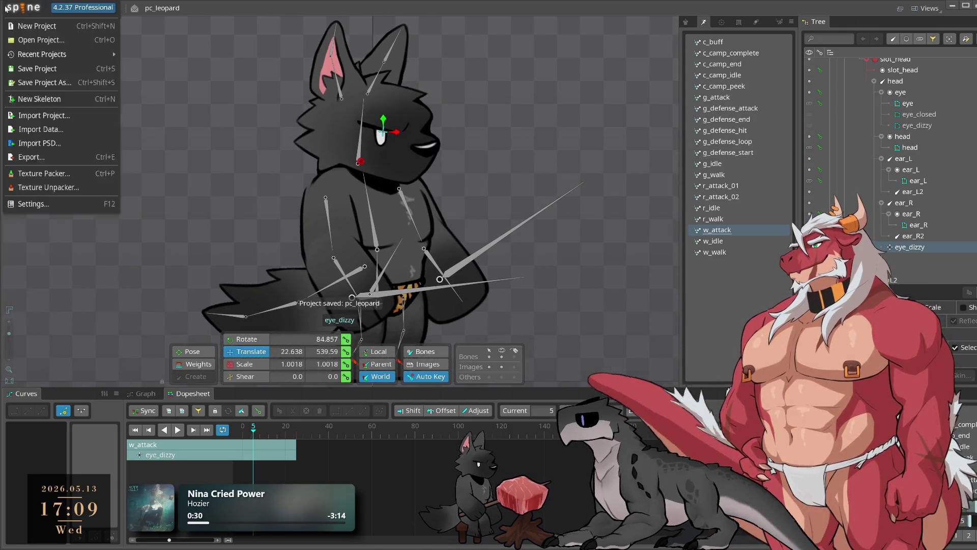
key("ctrl+s")
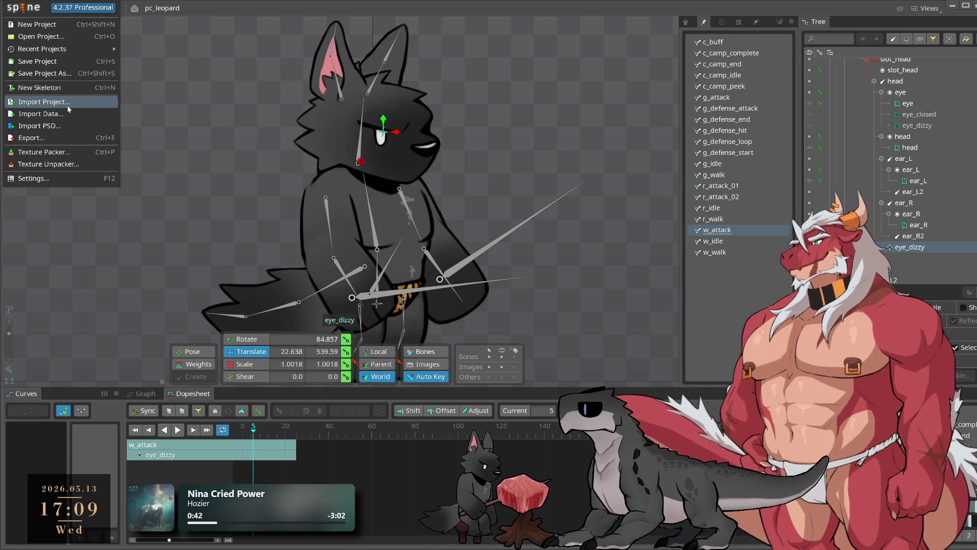
Import c_fall and c_fall_loop from pc_basic.spine, then return to setup mode
left_click(67, 105)
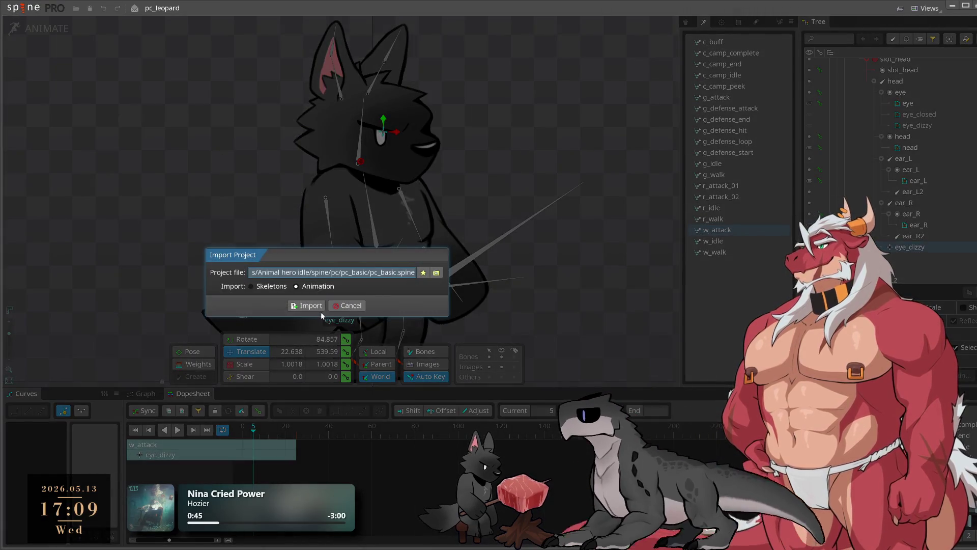
left_click(310, 306)
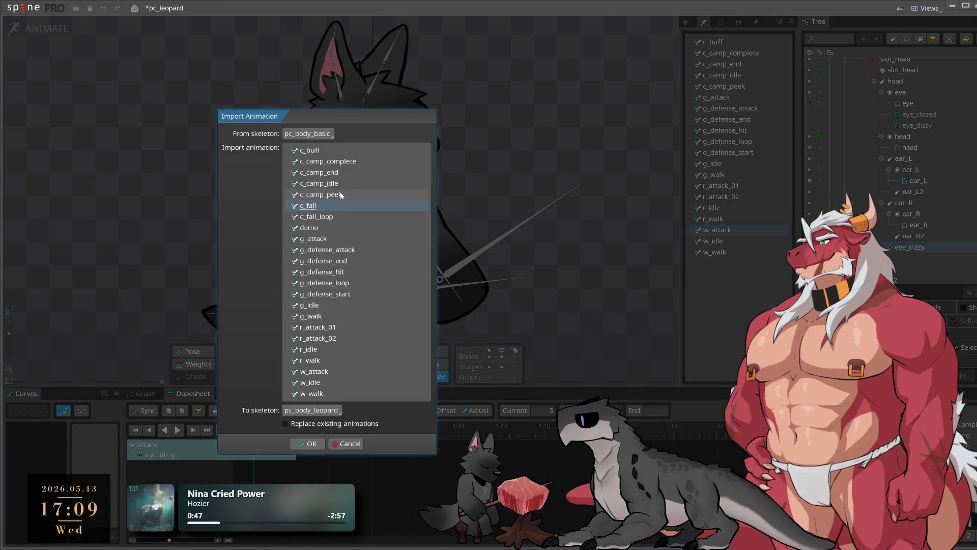
left_click(310, 444)
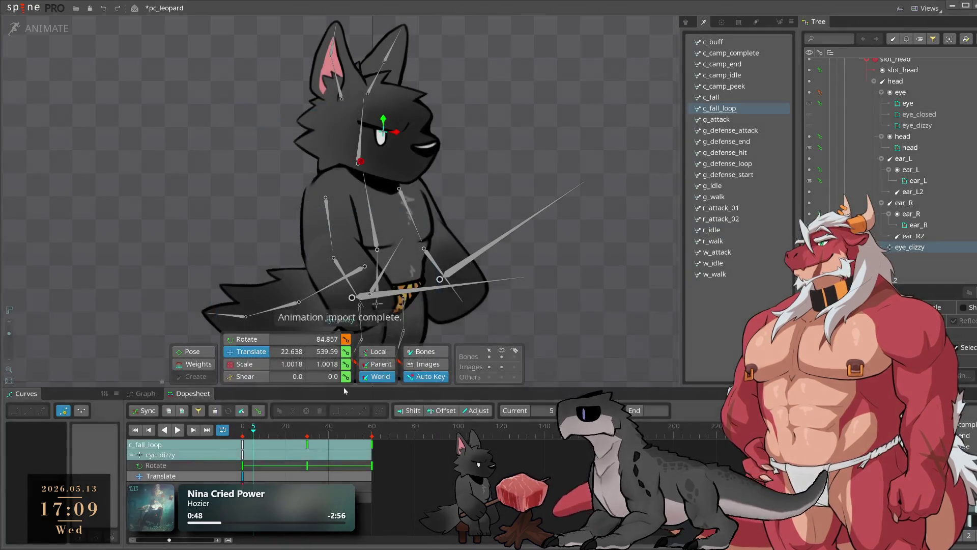
left_click(38, 29)
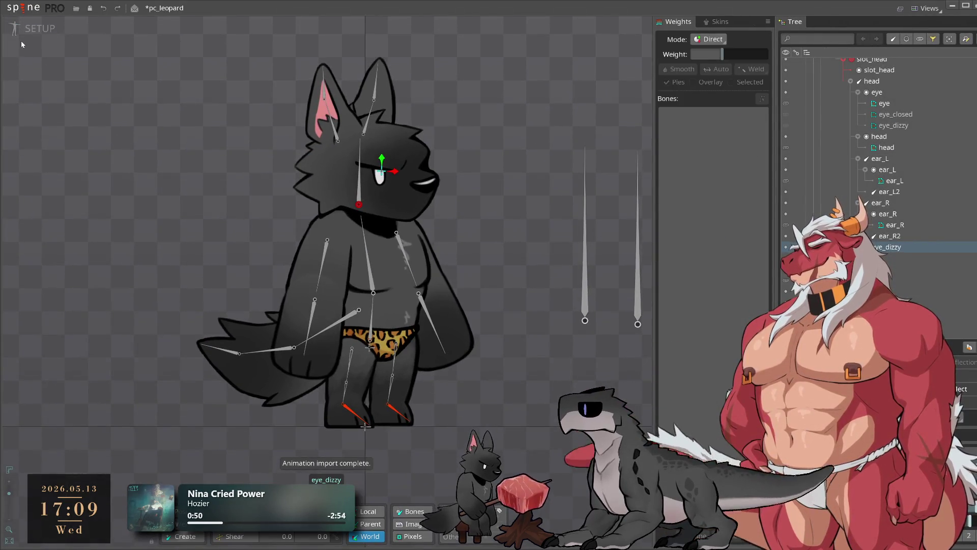
Return to animate mode, load c_fall, and reposition the right leg at frame 48
left_click(38, 29)
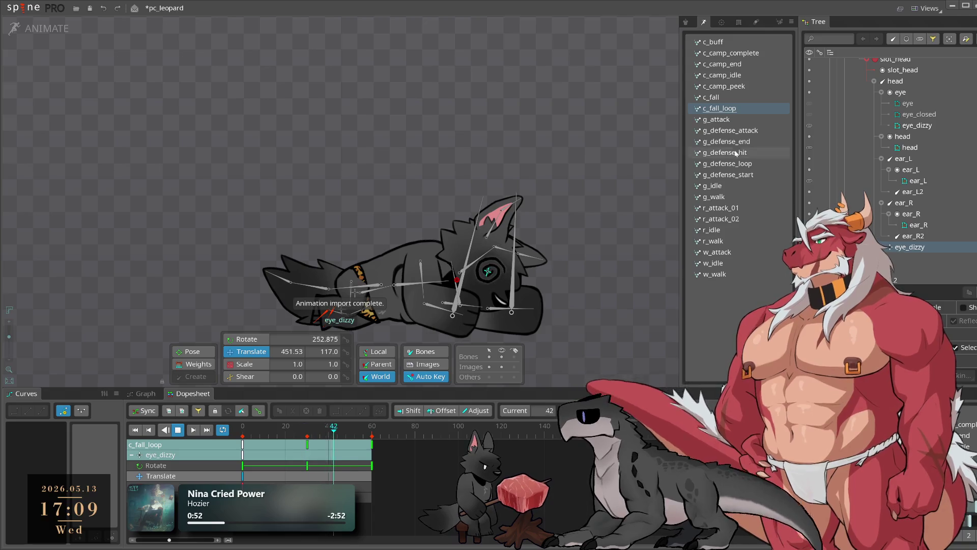
left_click(741, 97)
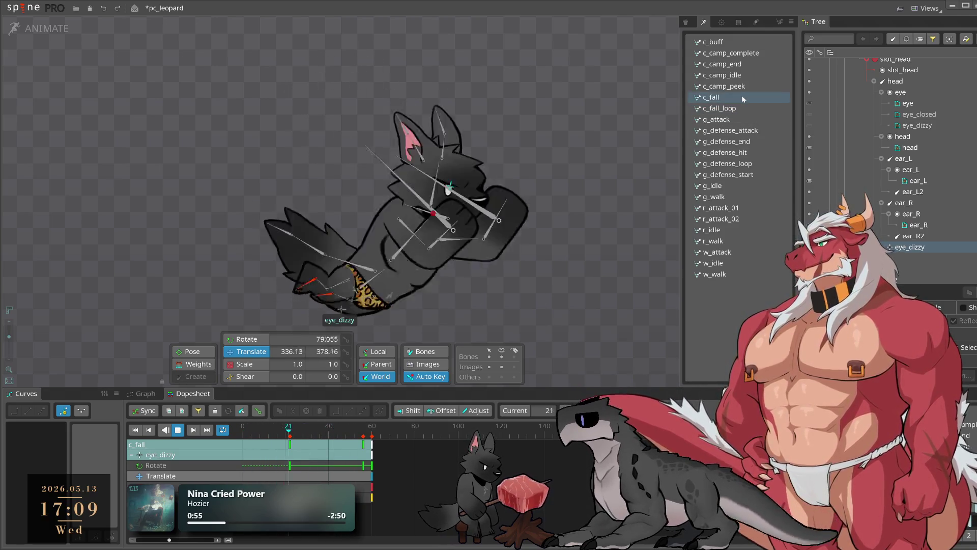
left_click(503, 83)
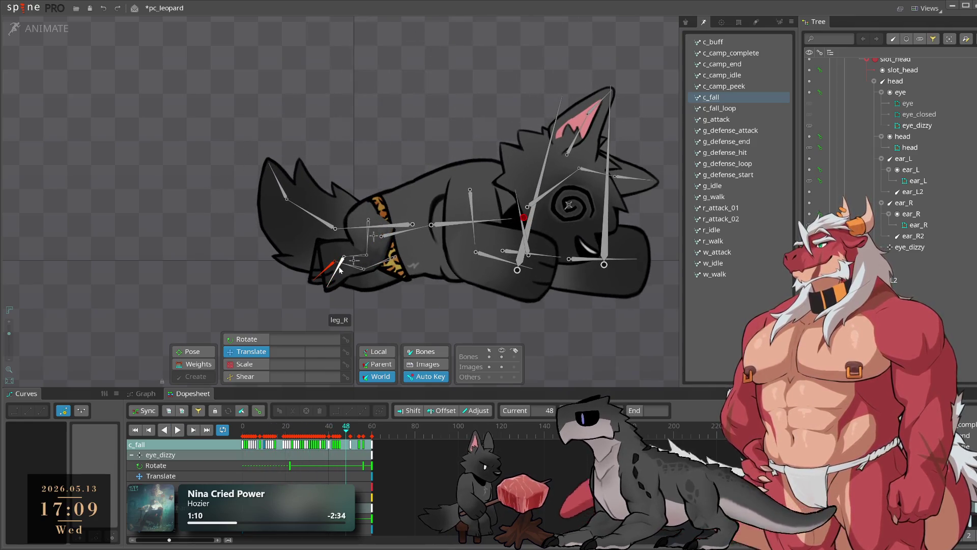
left_click_drag(337, 269, 326, 257)
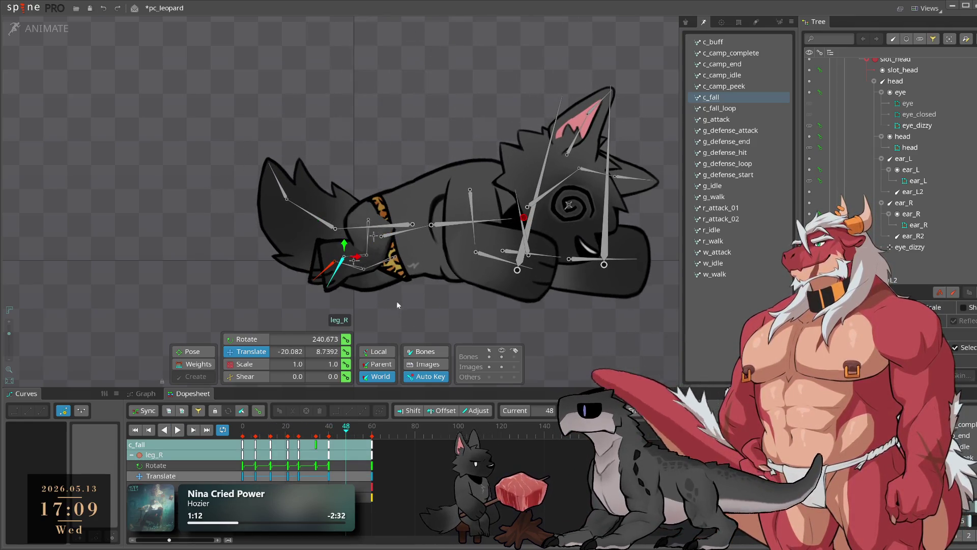
Play c_fall with leg_R deselected and preview the leopard in the golden skin
key("space")
left_click(411, 309)
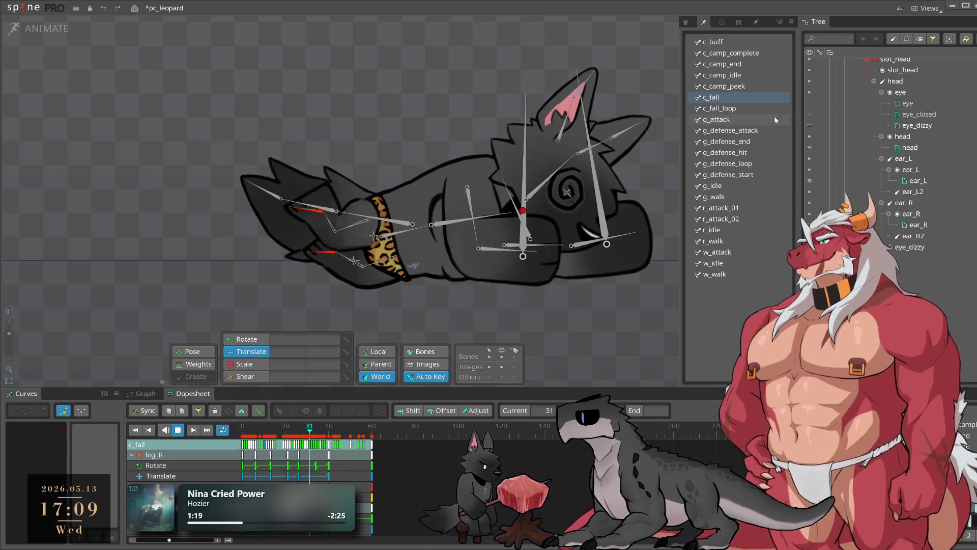
left_click(686, 22)
left_click(713, 53)
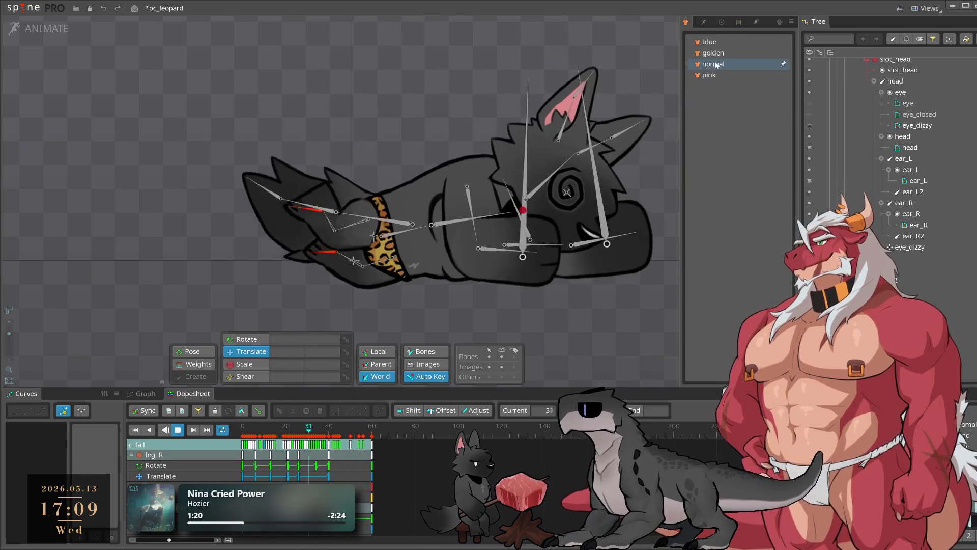
Preview the pink and blue skins, restore the normal skin, save pc_leopard, and stop playback
left_click(720, 77)
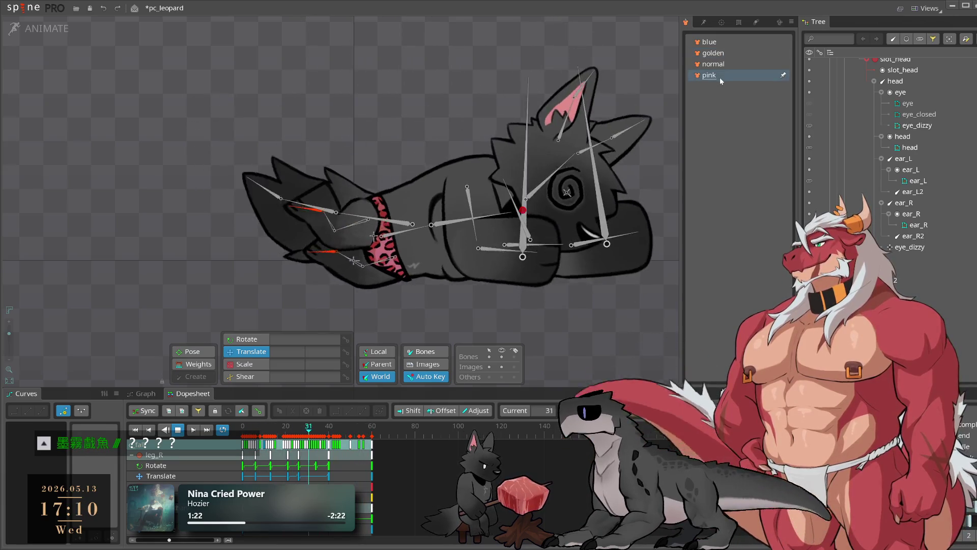
left_click(717, 46)
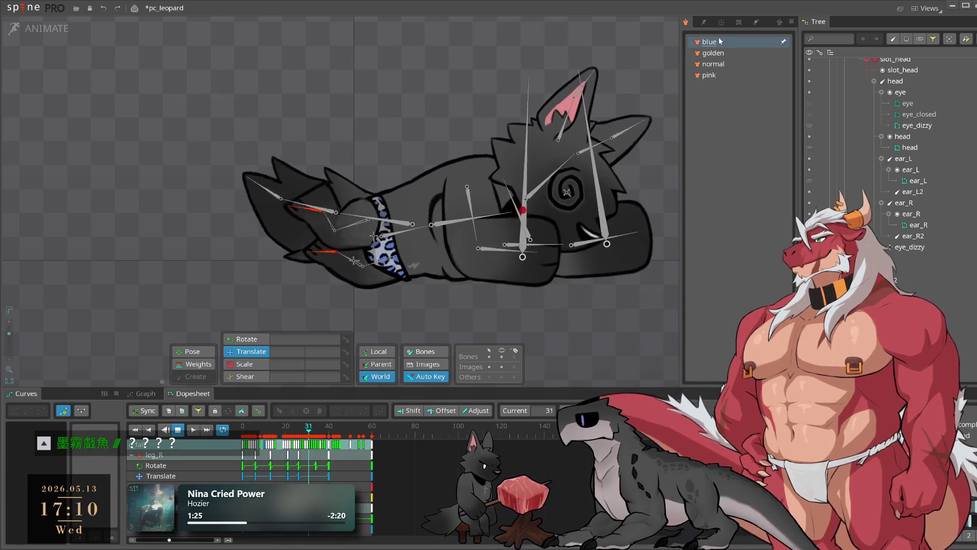
left_click(726, 63)
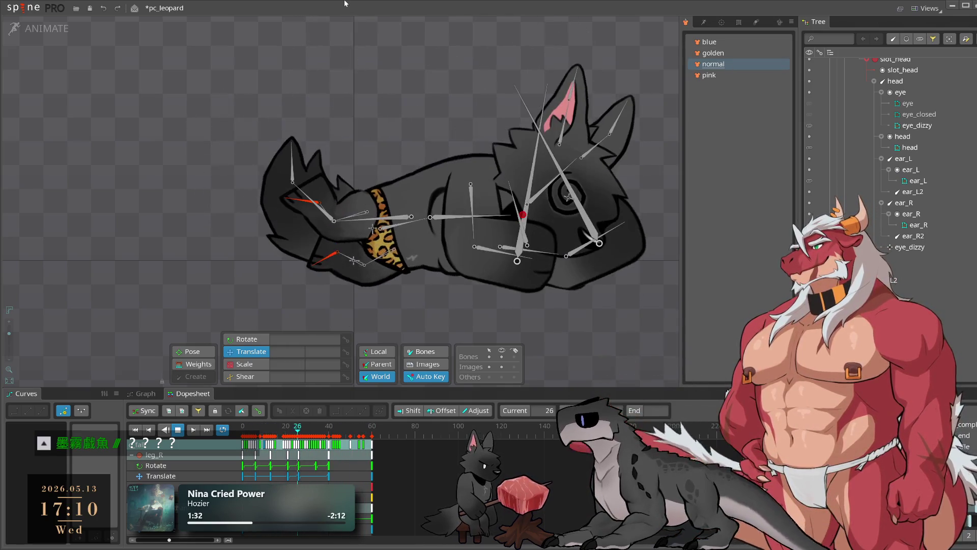
key("ctrl+s")
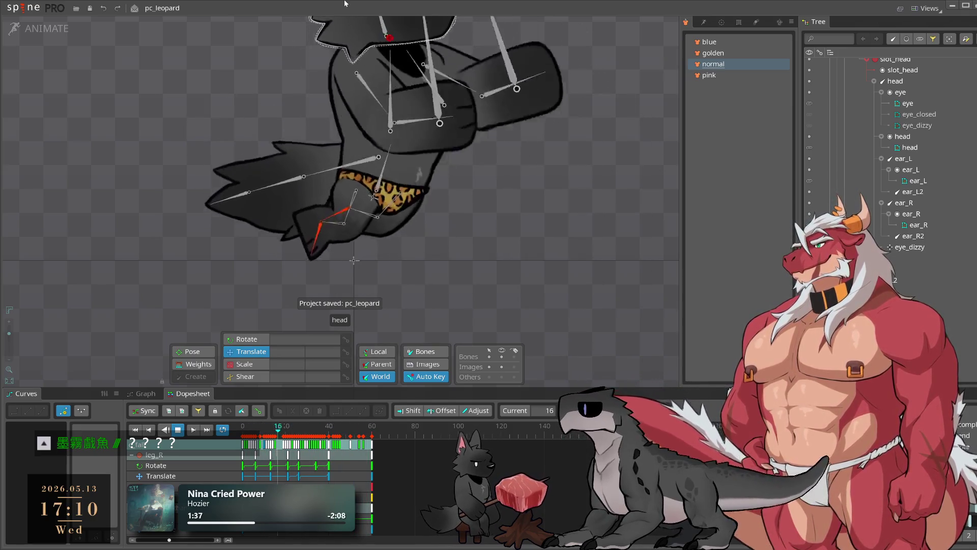
key("space")
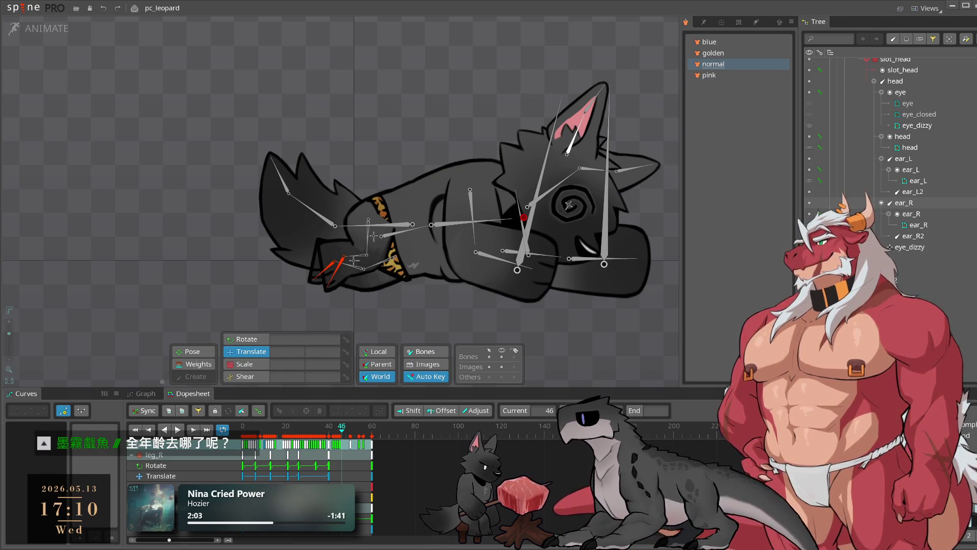
Replay c_fall, stop at frame 40, save pc_leopard, and minimize Spine to the desktop
left_click_drag(631, 299, 555, 312)
key("space")
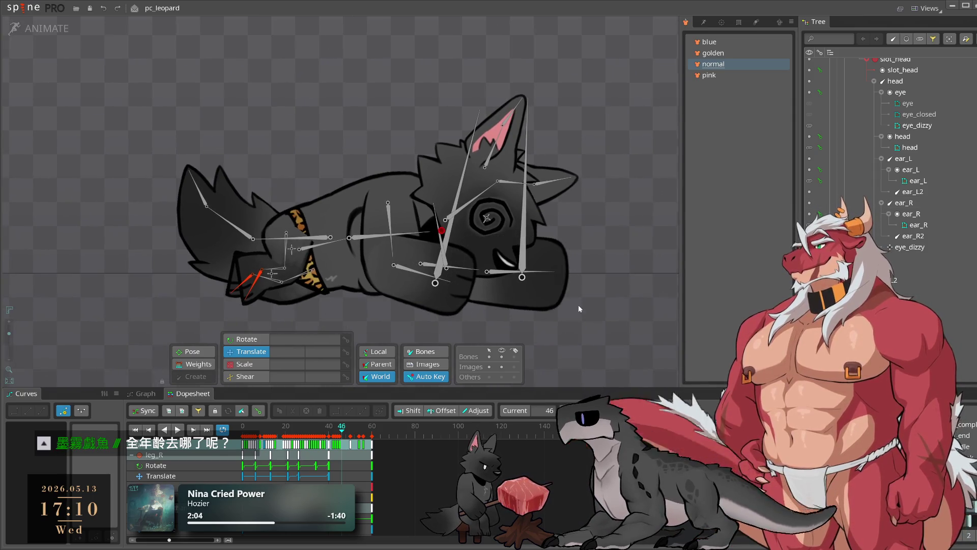
key("space")
key("ctrl+s")
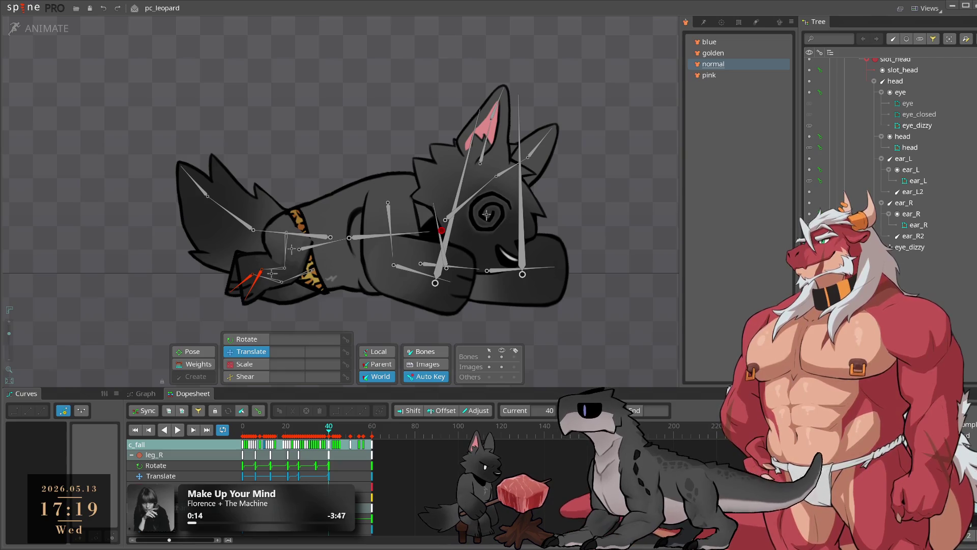
left_click(953, 7)
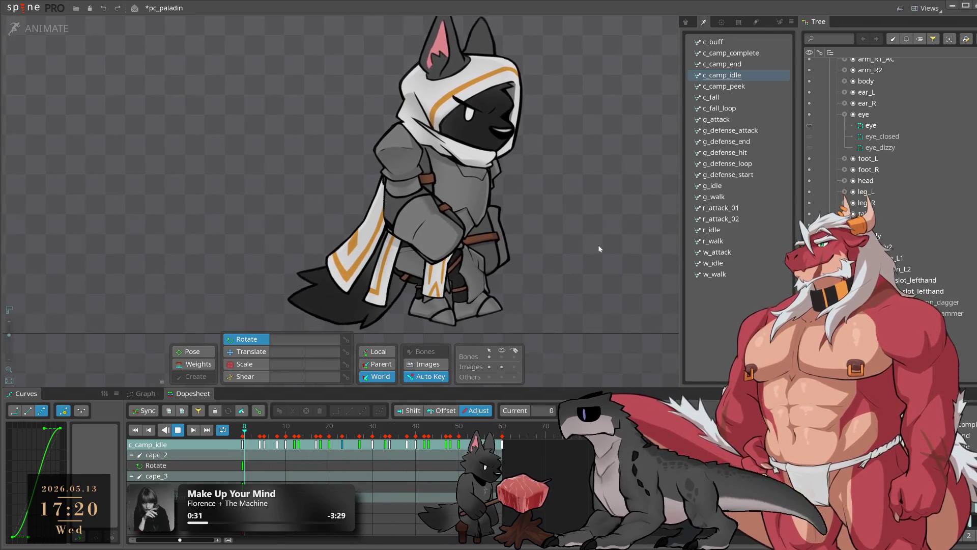
Preview the paladin's c_camp_peek, c_fall, c_fall_loop, g_attack and g_defense_attack animations
left_click(732, 91)
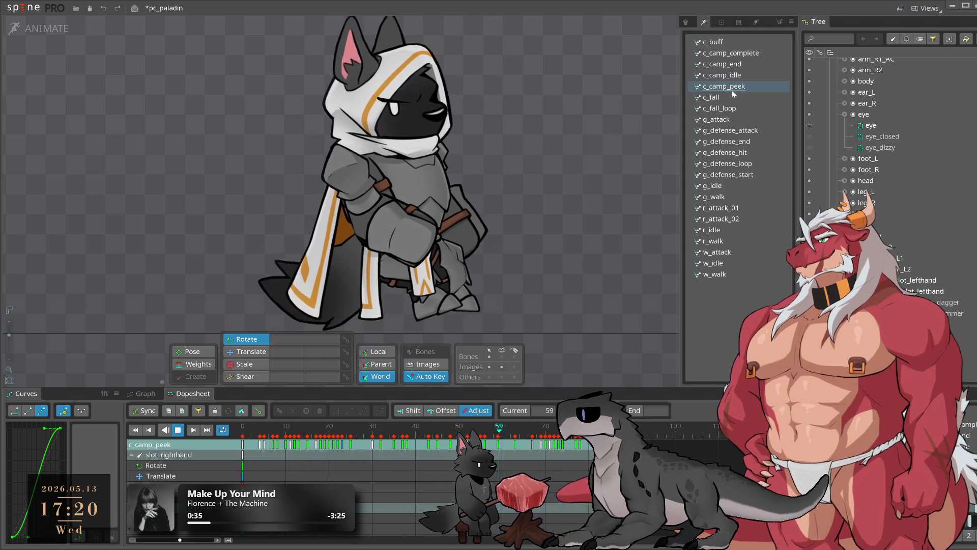
left_click(729, 101)
left_click(726, 109)
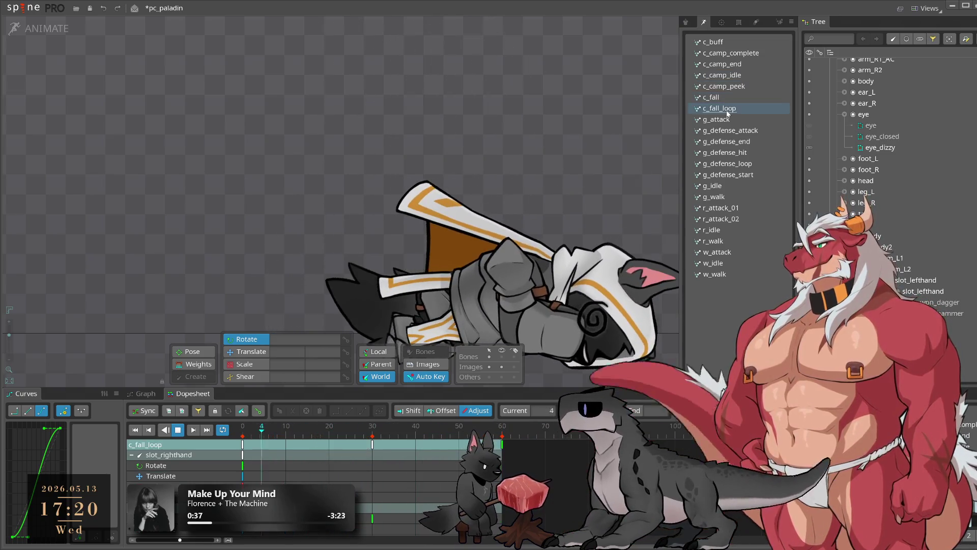
left_click(727, 120)
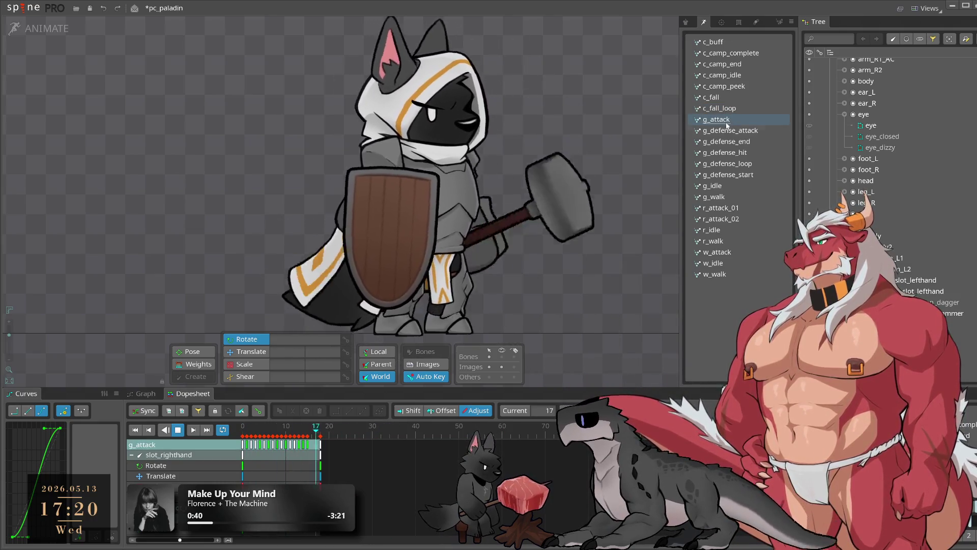
left_click(724, 132)
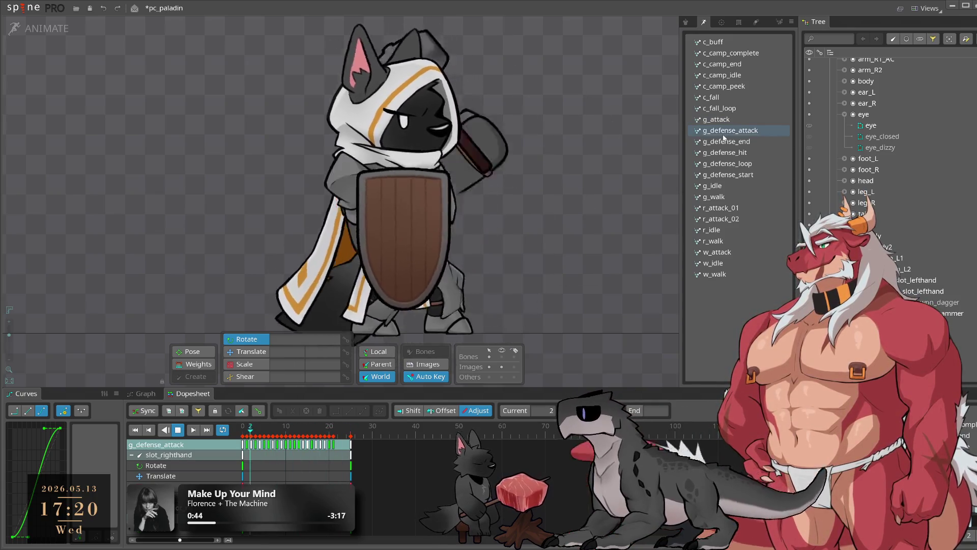
left_click(727, 120)
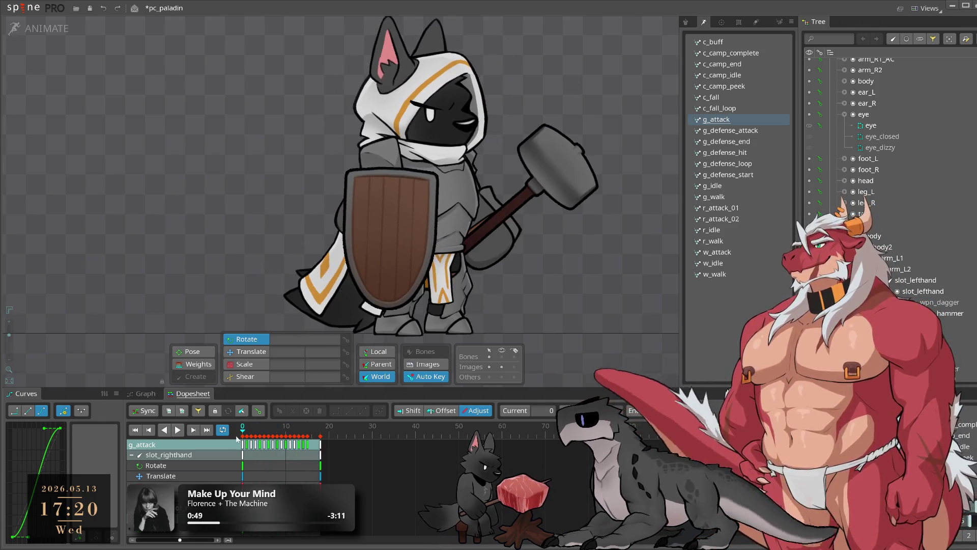
Inspect g_attack: stop on the hammer wind-up, select cape_1, and step through frames 2-3
left_click(254, 434)
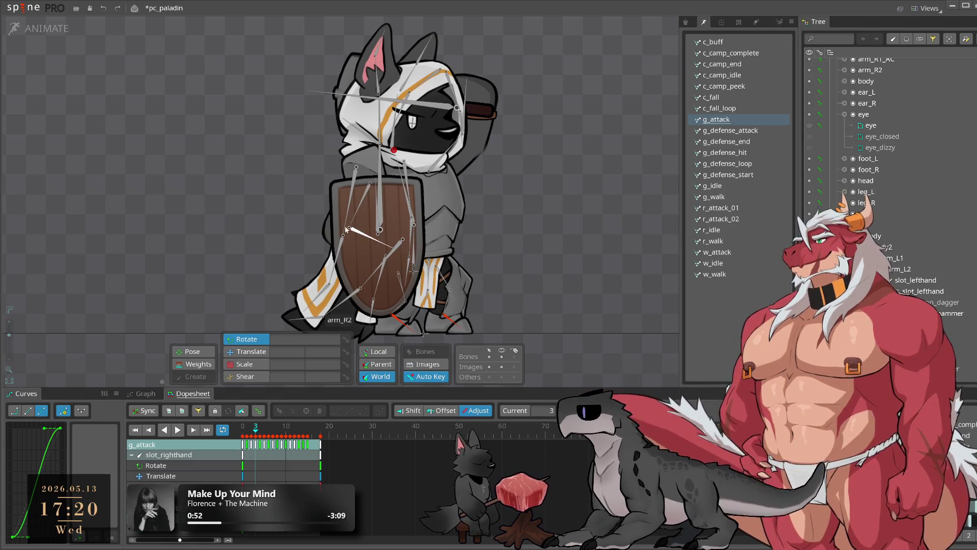
left_click(347, 219)
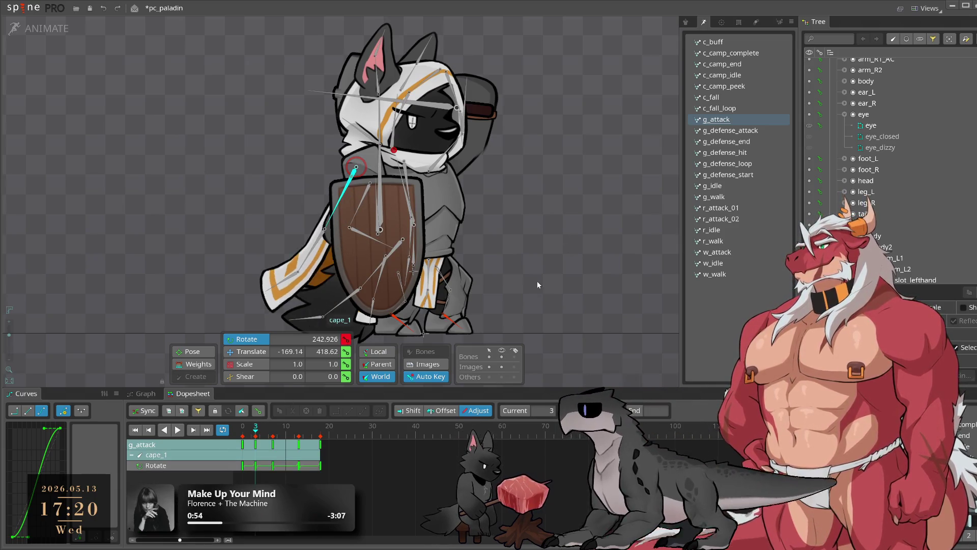
key("l")
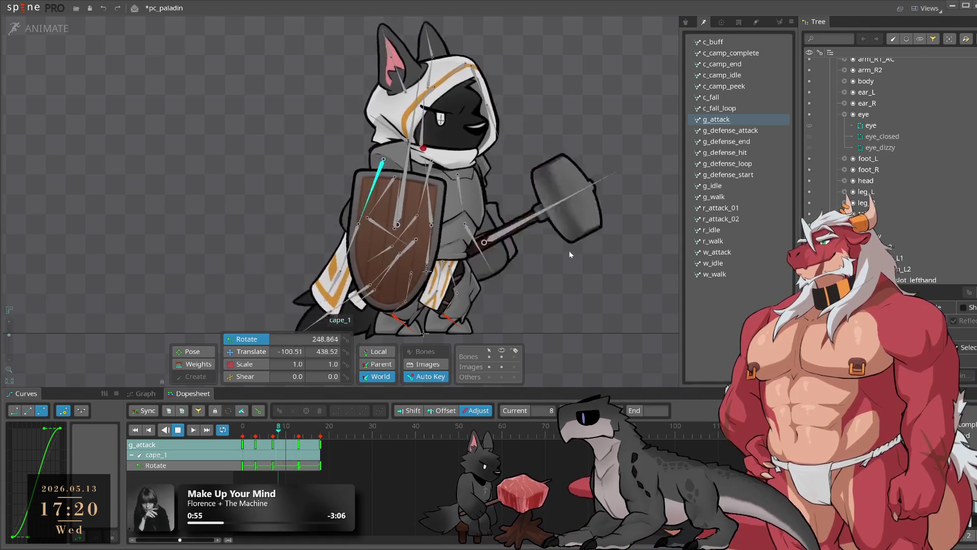
mouse_move(264, 430)
left_mouse_down()
mouse_move(243, 435)
mouse_move(253, 439)
left_mouse_up()
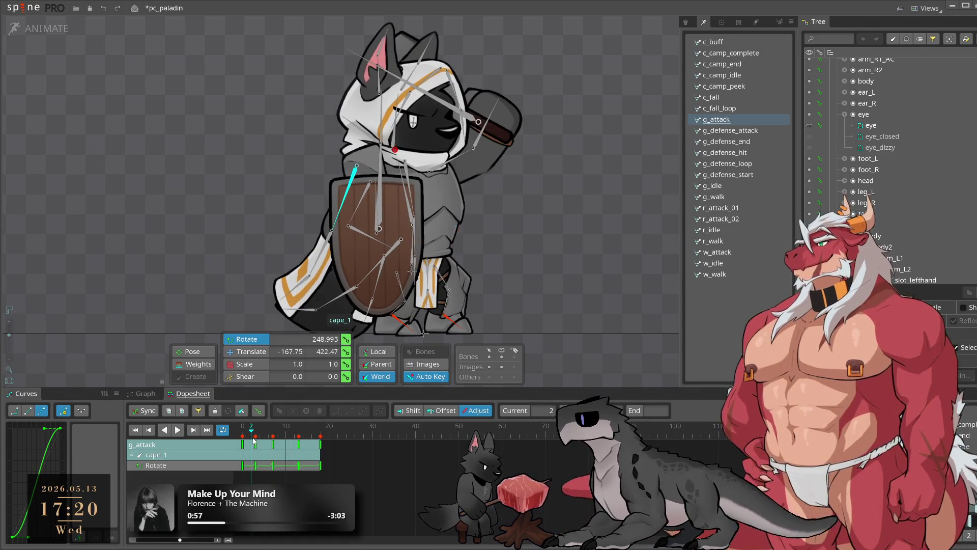
left_click(254, 440)
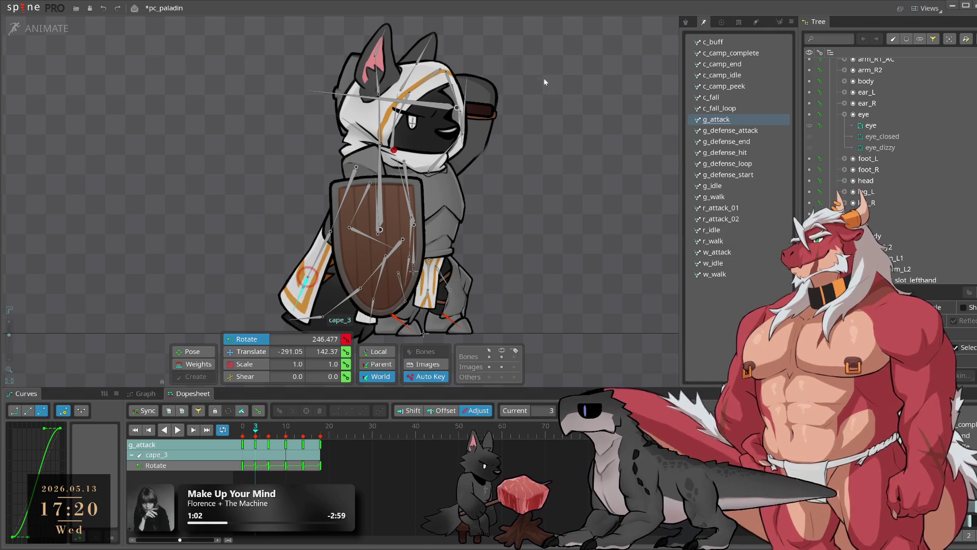
key("l")
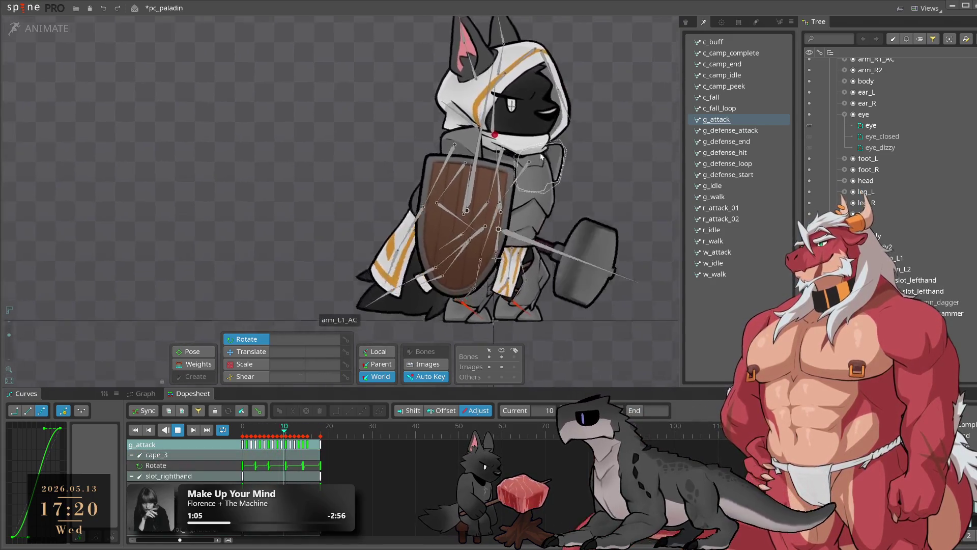
Preview c_fall, w_walk, w_idle and c_fall_loop, then load c_camp_idle
left_click(734, 97)
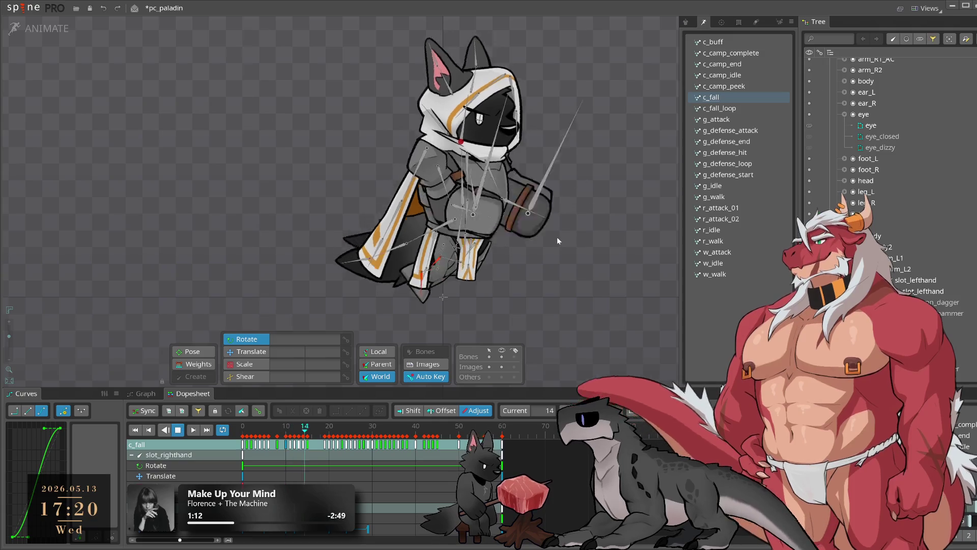
left_click(727, 274)
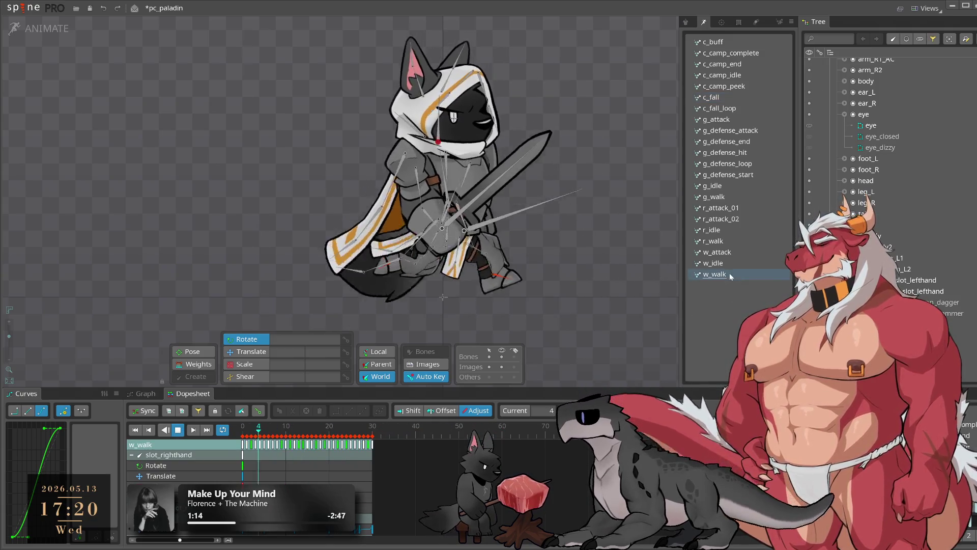
left_click(730, 263)
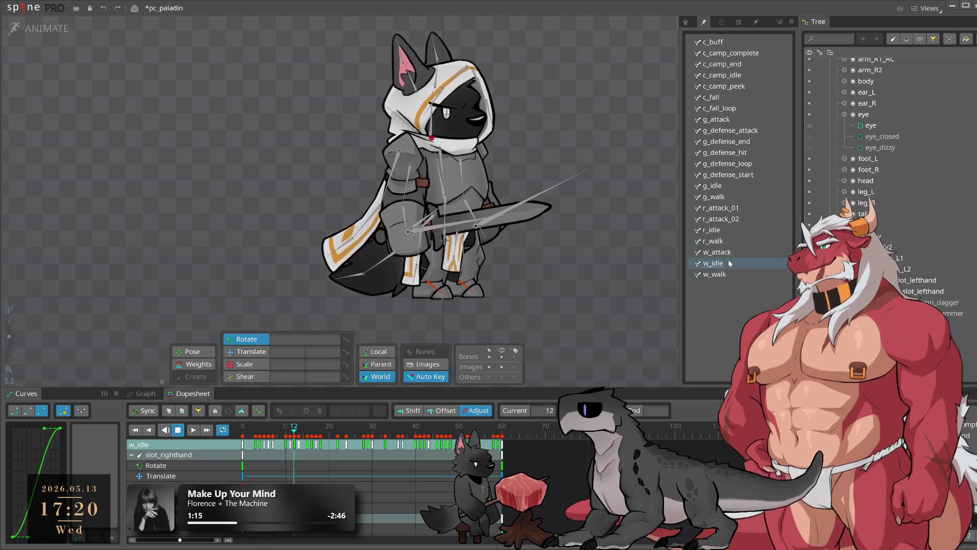
left_click(757, 106)
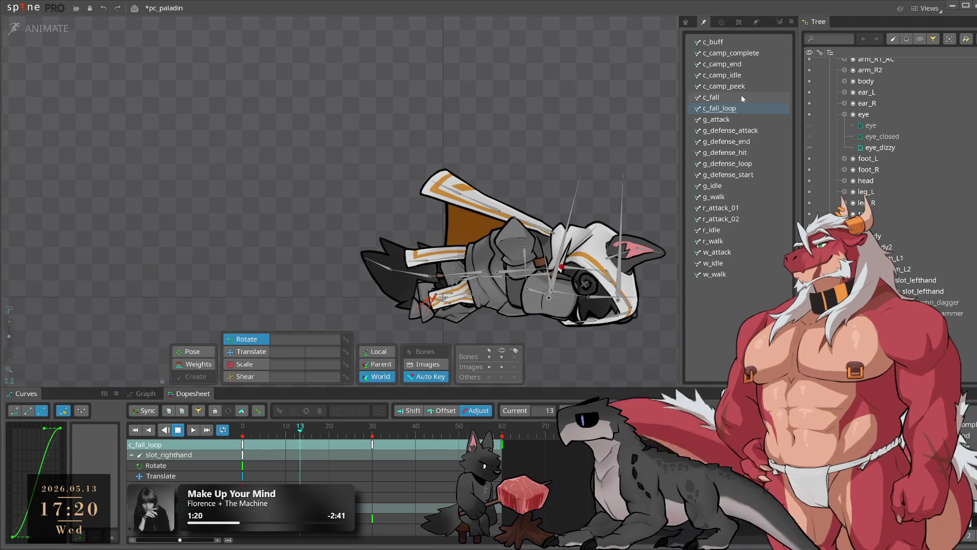
left_click(743, 76)
left_click(407, 198)
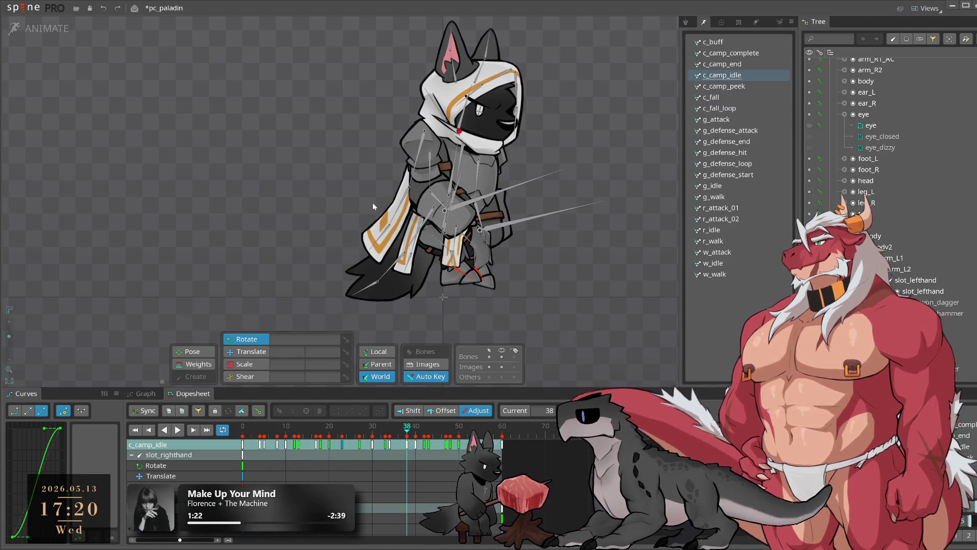
Key a cape_2 and cape_3 rotation at frame 30 and copy the frame 0 keys to frame 60
left_click(407, 198)
left_click(355, 430)
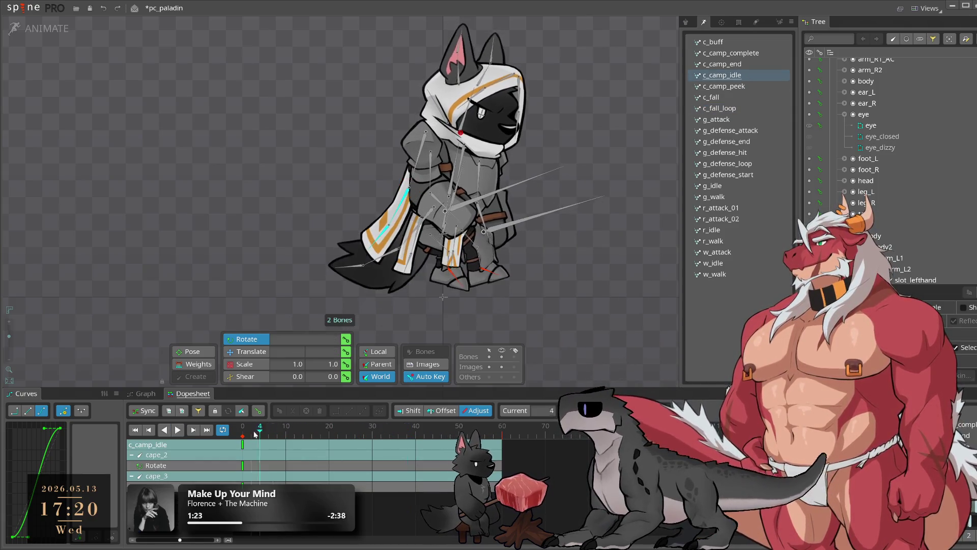
left_click(372, 430)
left_click_drag(560, 265, 569, 294)
left_click_drag(316, 478, 239, 441)
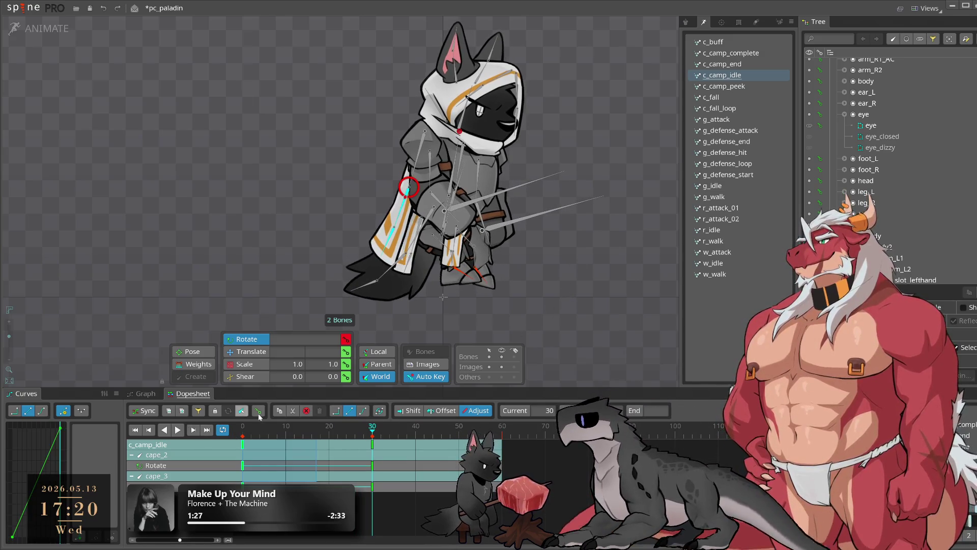
key("ctrl+c")
left_click(502, 430)
key("ctrl+v")
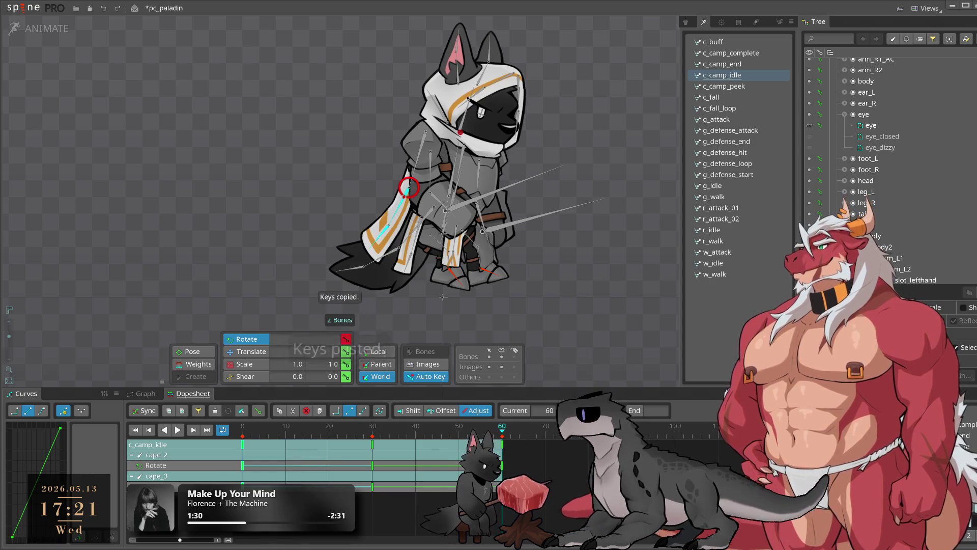
Give the cape keys a Bezier ease and Offset-drag them later to stagger the sway
left_click(42, 410)
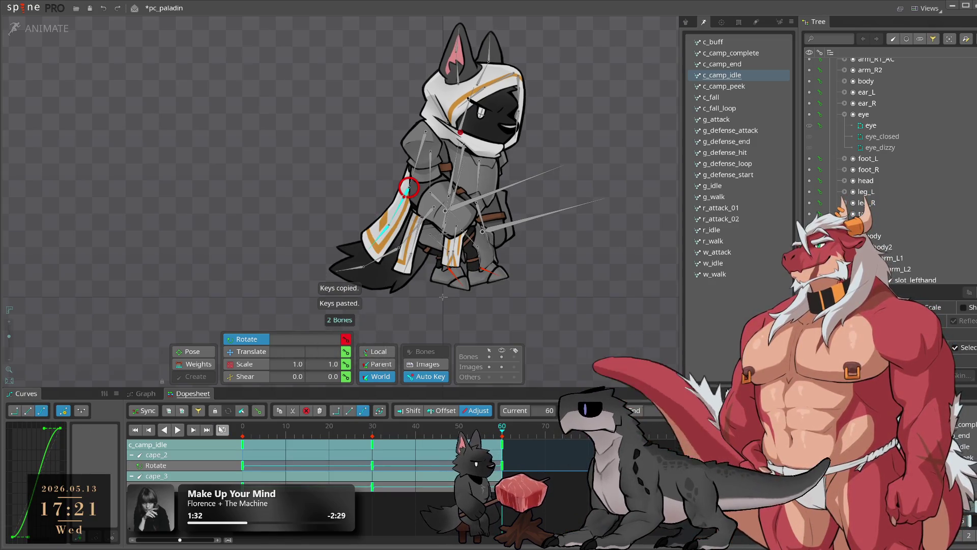
left_click(417, 485)
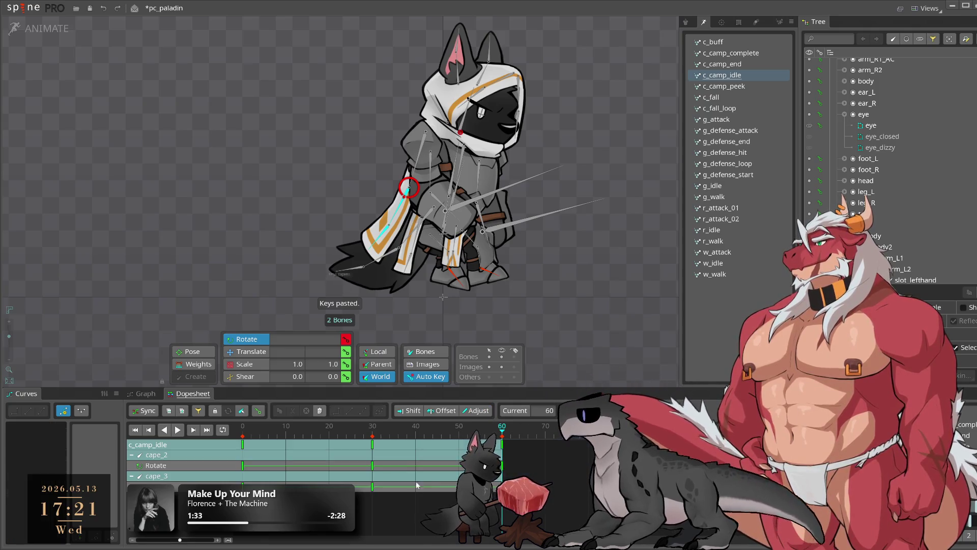
left_click(444, 410)
left_click_drag(372, 466, 398, 474)
Preview the staggered cape sway in c_camp_idle and save pc_paladin
key("space")
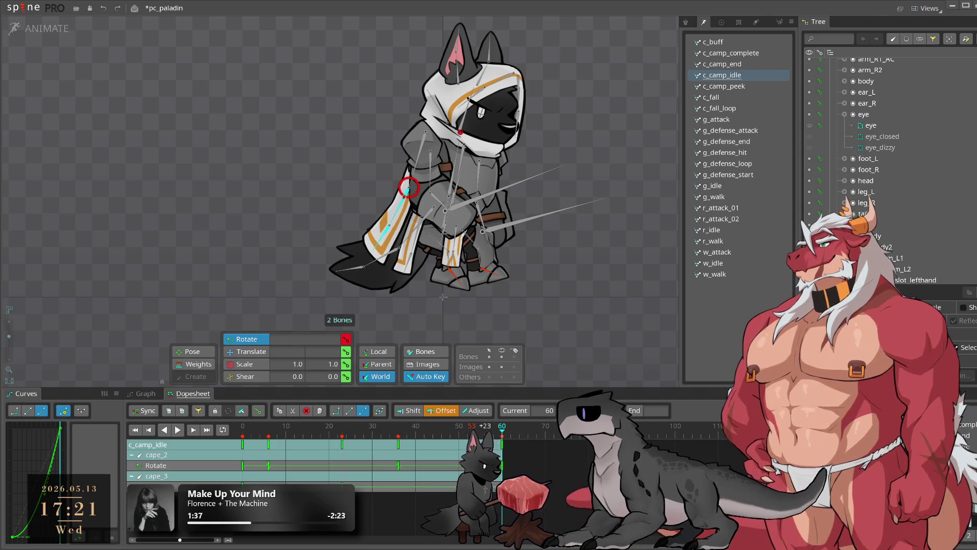
key("space")
left_click(412, 426)
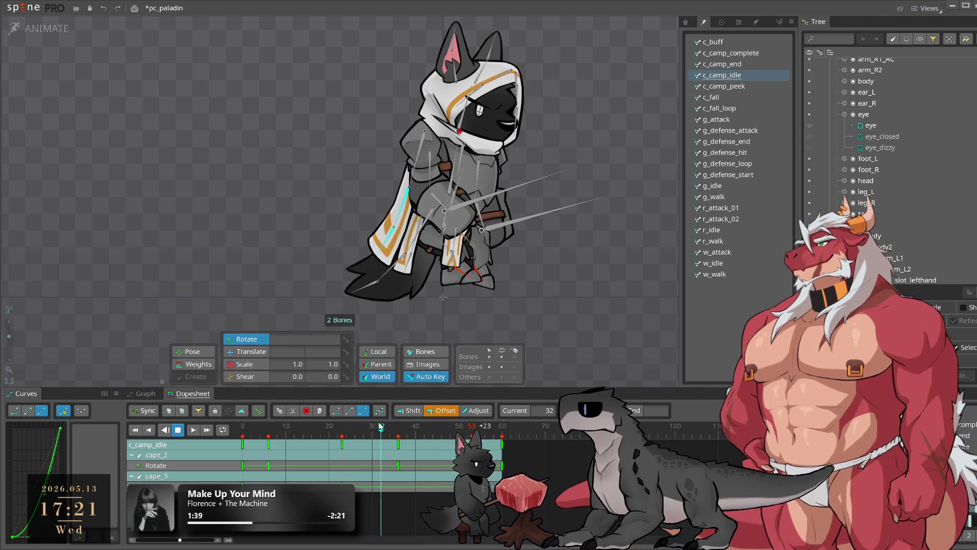
key("space")
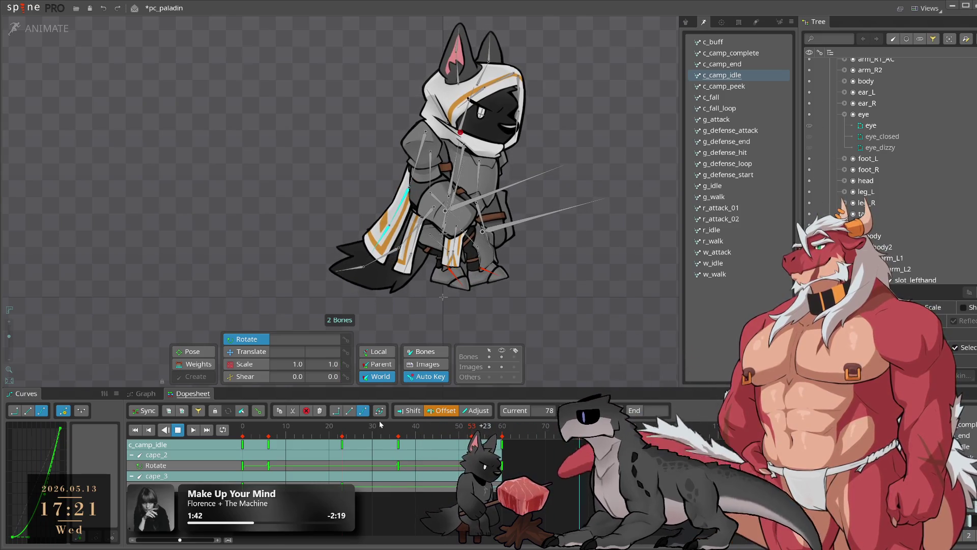
scroll(360, 436, "right", 5)
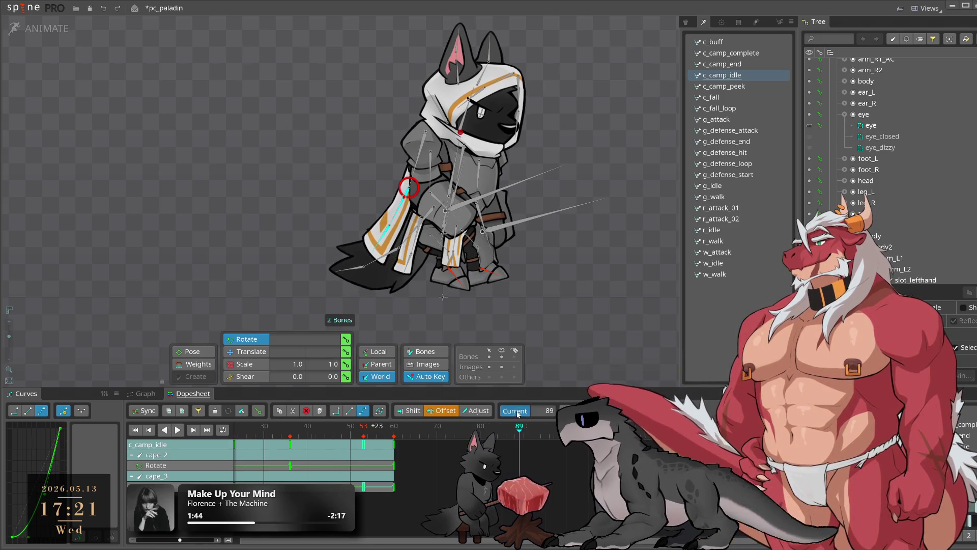
key("space")
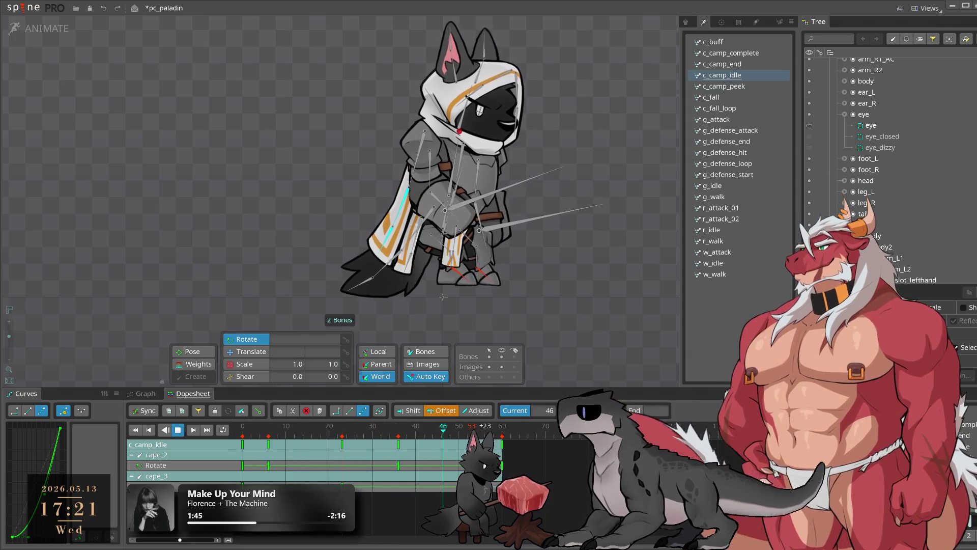
key("space")
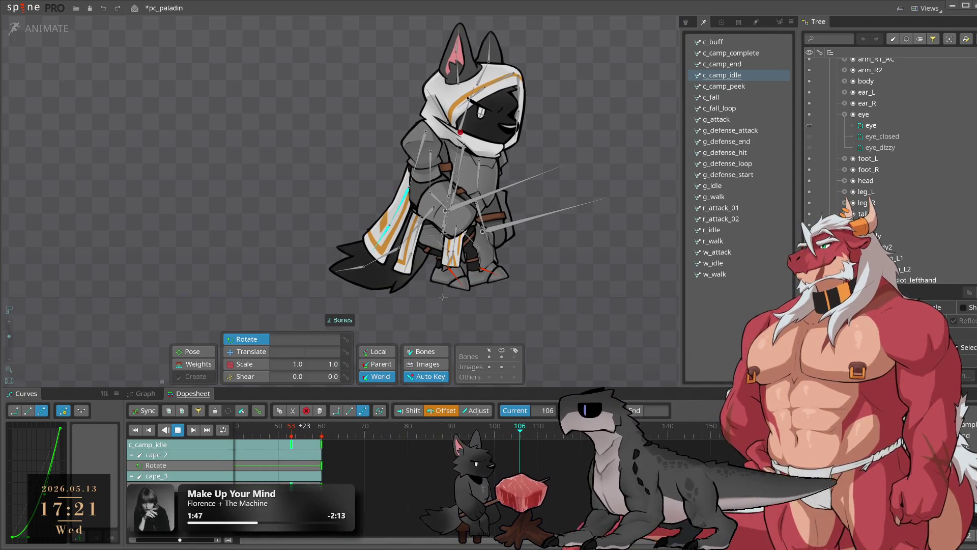
scroll(359, 430, "left", 8)
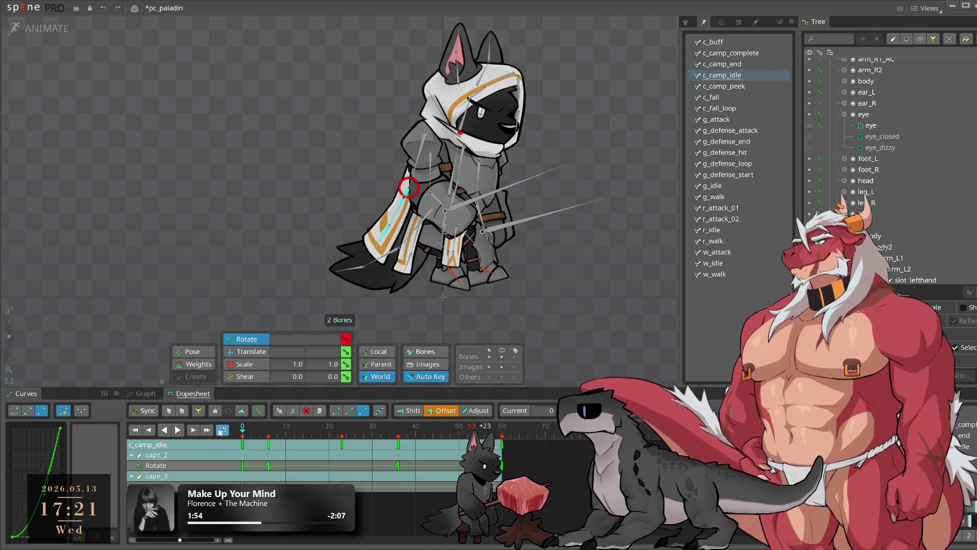
key("space")
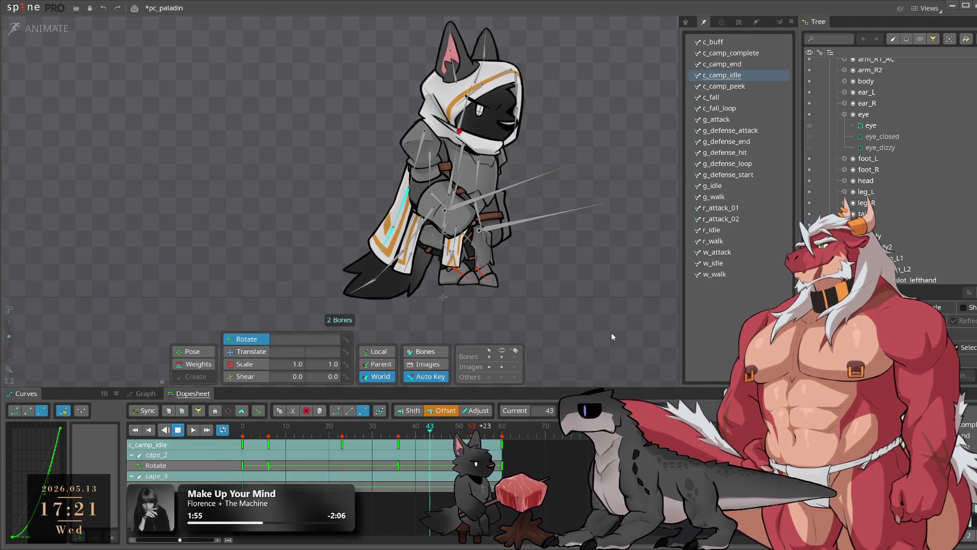
key("ctrl+s")
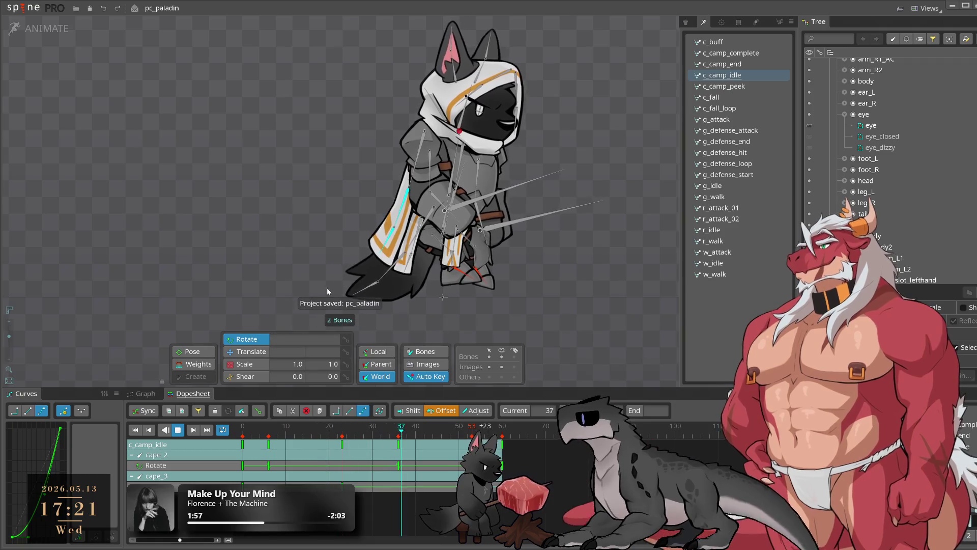
Move cape_3's middle rotation key to frame 30 and rotate the cape further there
scroll(327, 288, "up", 2)
key("space")
left_click(400, 232)
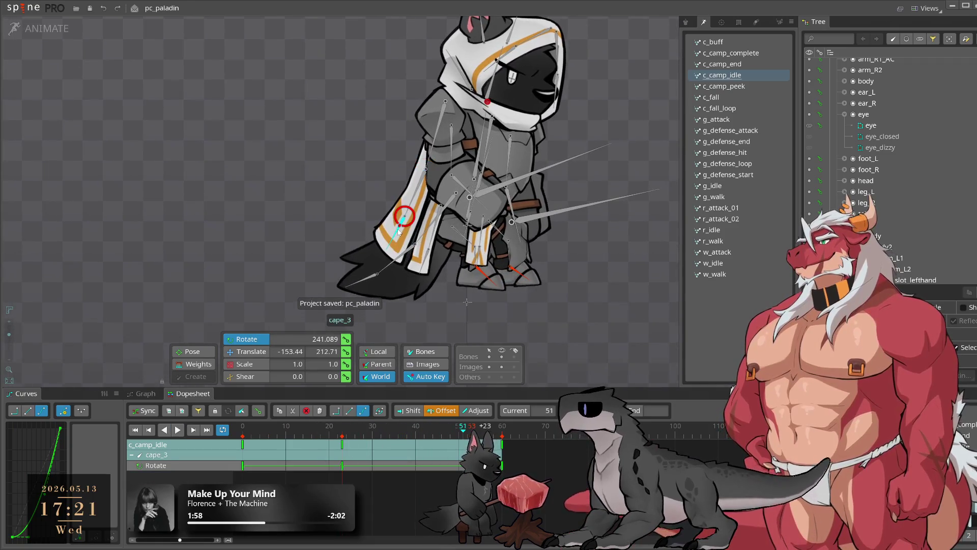
left_click(341, 447)
left_click_drag(340, 447, 372, 447)
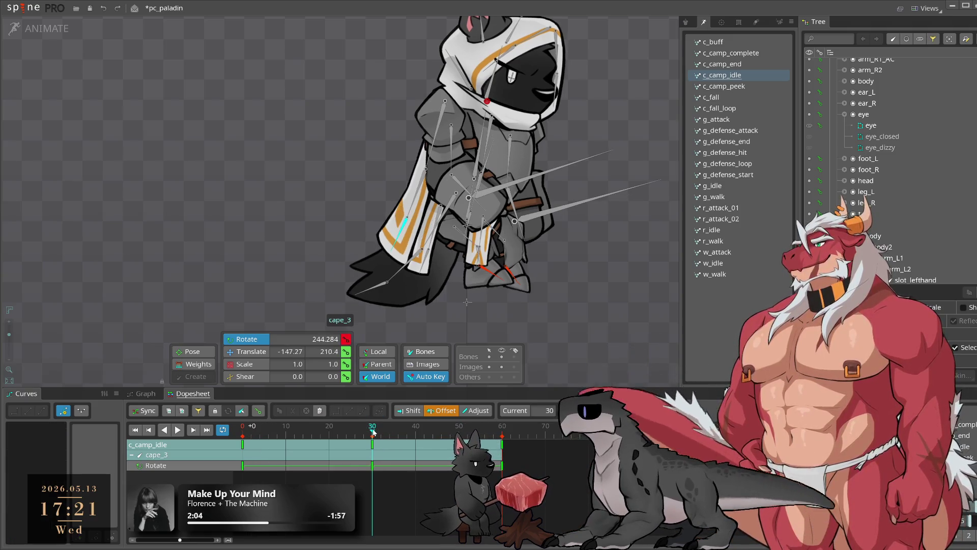
left_click(368, 447)
left_click(372, 447)
left_click_drag(628, 306, 644, 232)
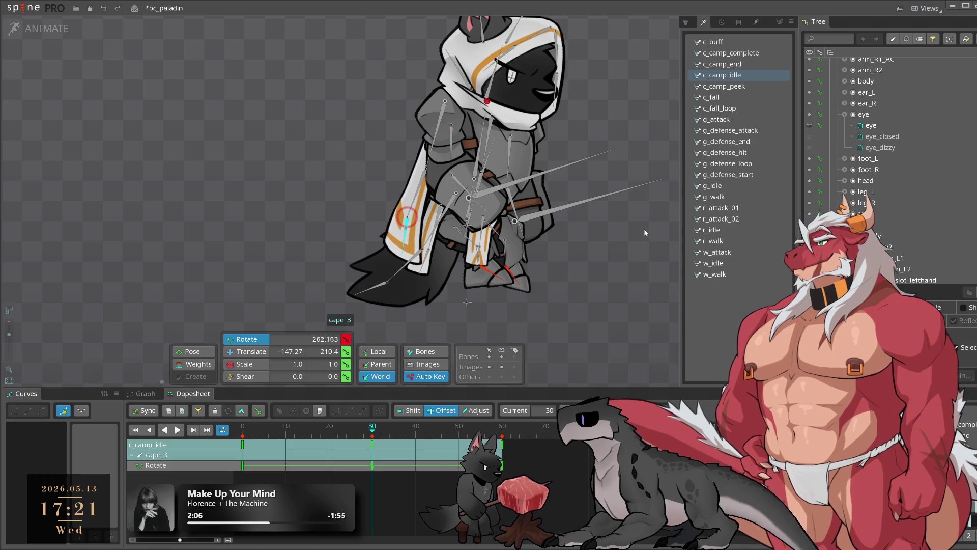
Copy cape_3's frame 0 key to frame 60, shift its keys 20 frames later, and play
key("Home")
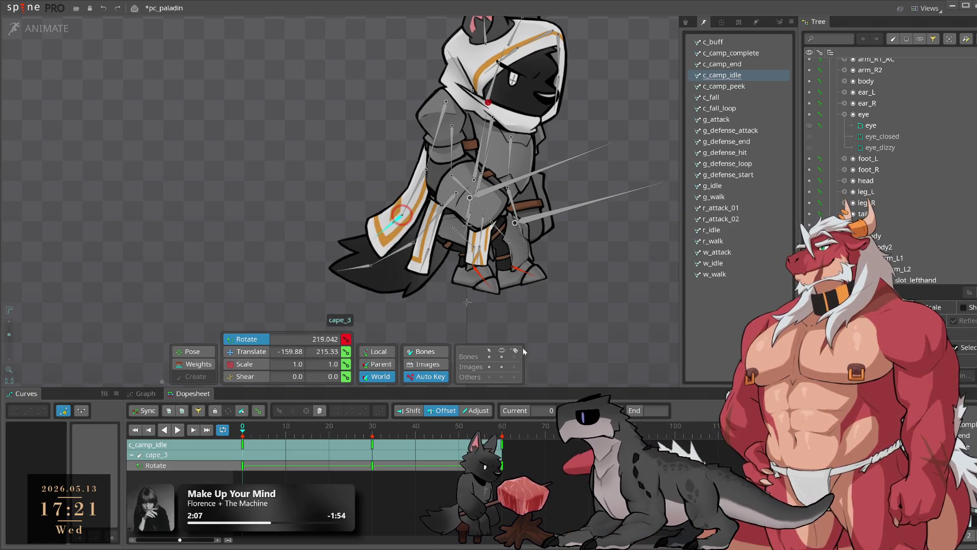
left_click_drag(330, 440, 240, 470)
key("ctrl+c")
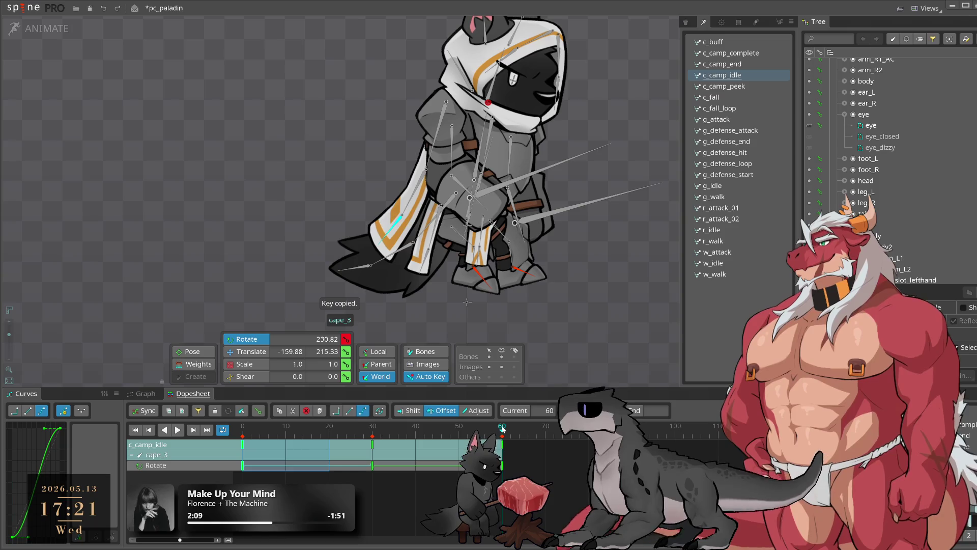
key("ctrl+v")
left_click_drag(338, 451, 422, 450)
key("space")
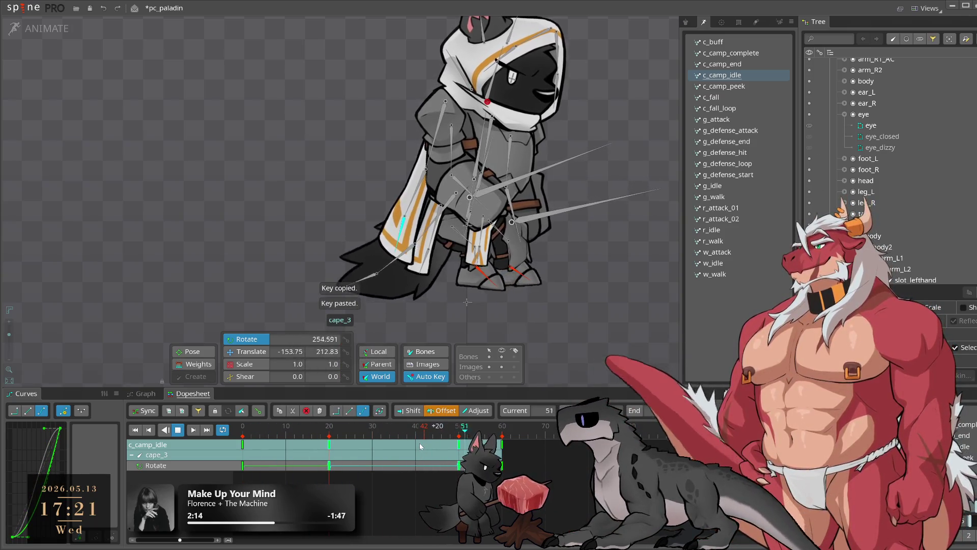
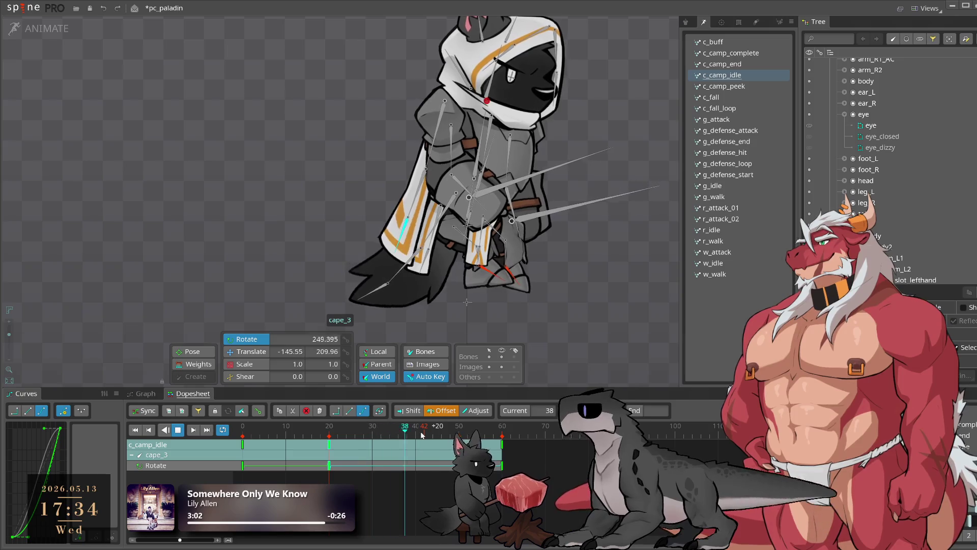
Key the cape_3 bone's rotation at frame 50 of c_camp_idle
key("k")
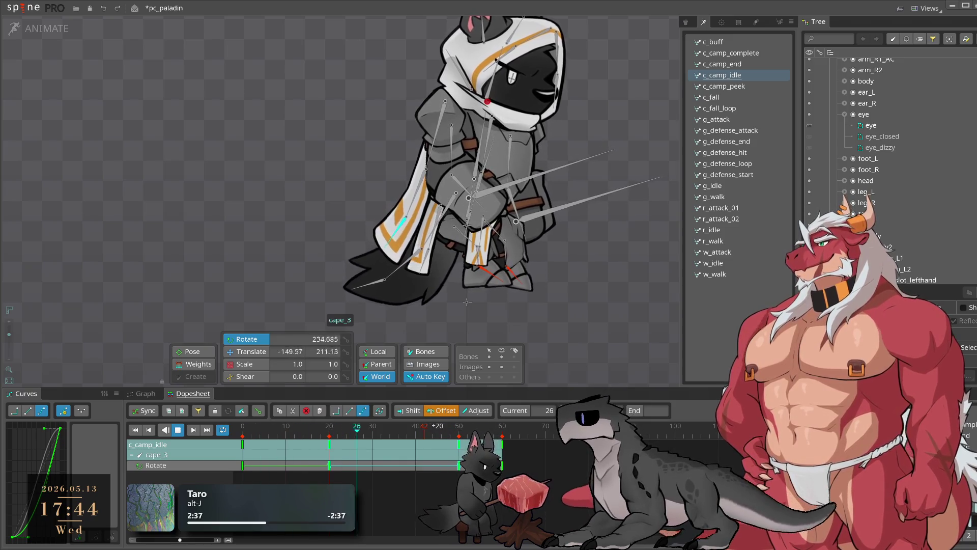
mouse_move(609, 211)
left_mouse_down()
mouse_move(552, 264)
mouse_move(640, 292)
mouse_move(587, 290)
left_mouse_up()
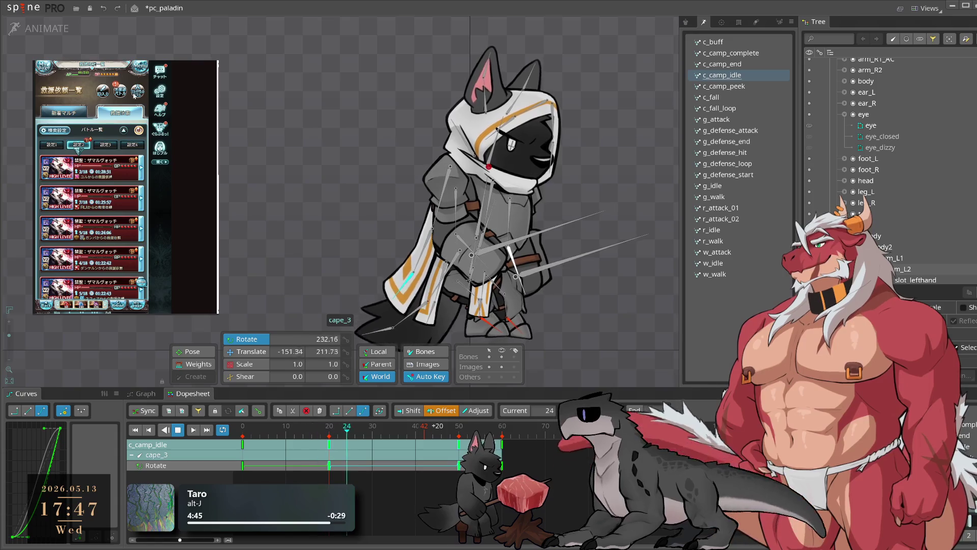
Collect the finished quest's result and join a raid from the Multi Battle List, reloading into battle
left_click(125, 256)
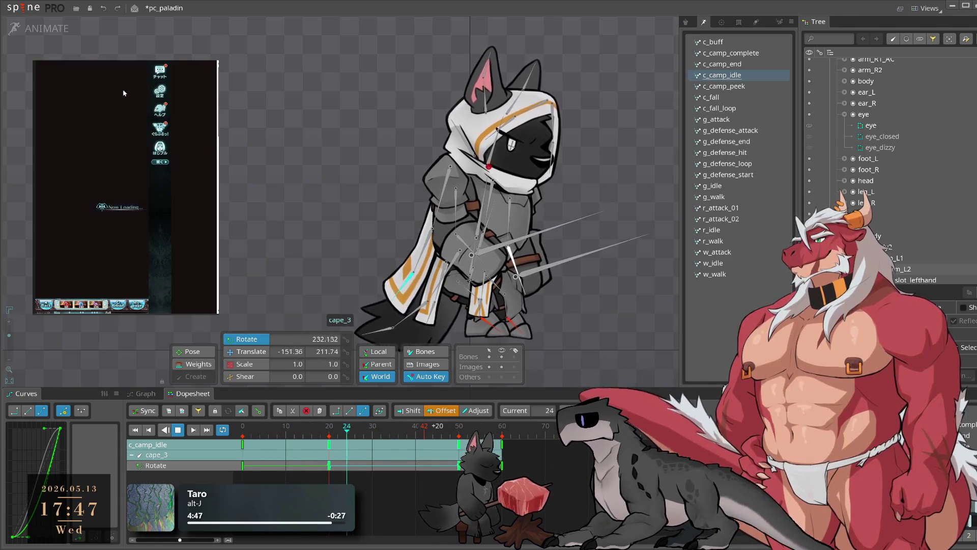
left_click(92, 218)
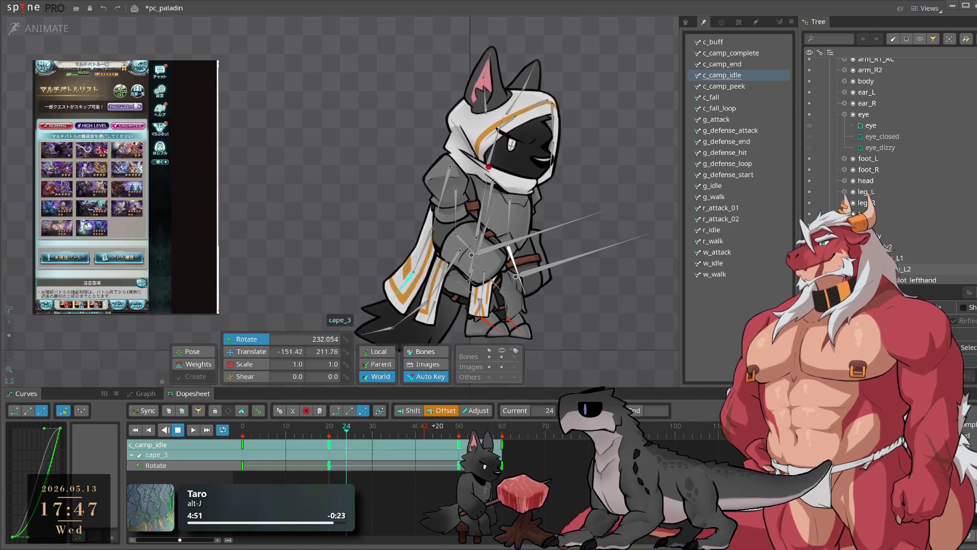
left_click(99, 210)
left_click(98, 210)
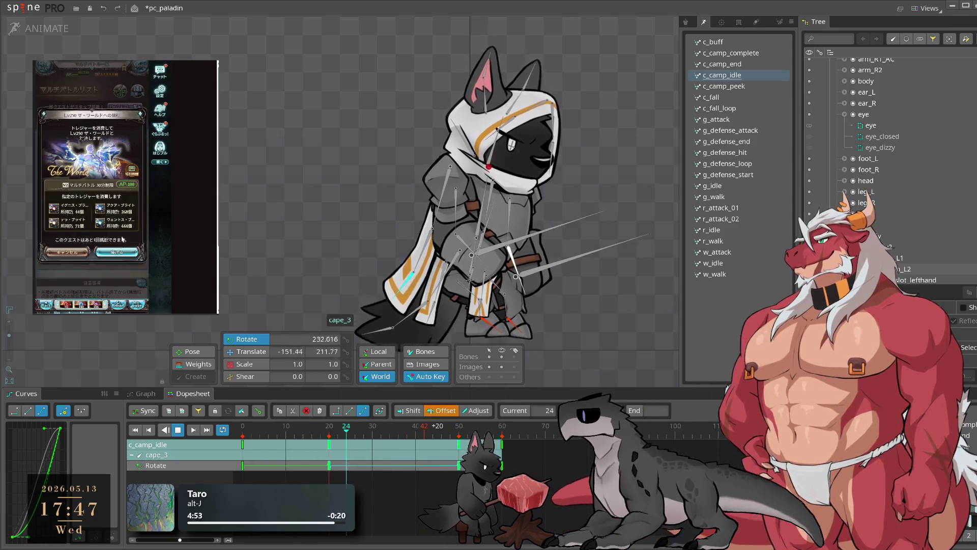
left_click(119, 262)
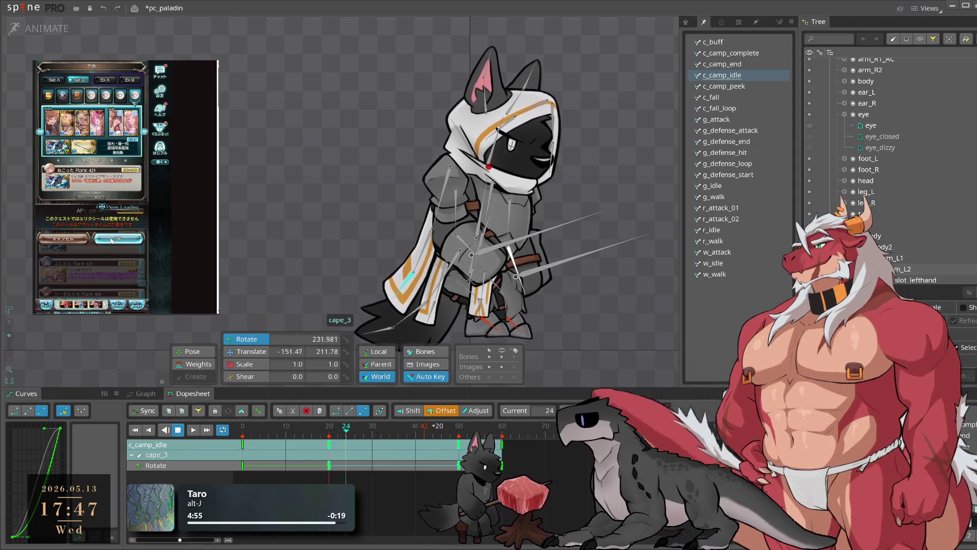
left_click(120, 308)
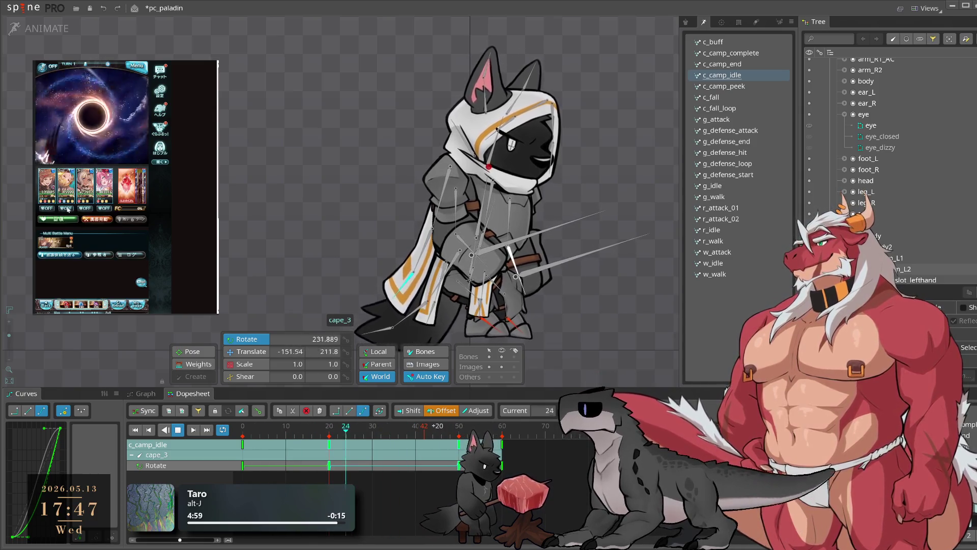
Select the paladin's tail bone in Spine Pro
left_click_drag(585, 260, 632, 233)
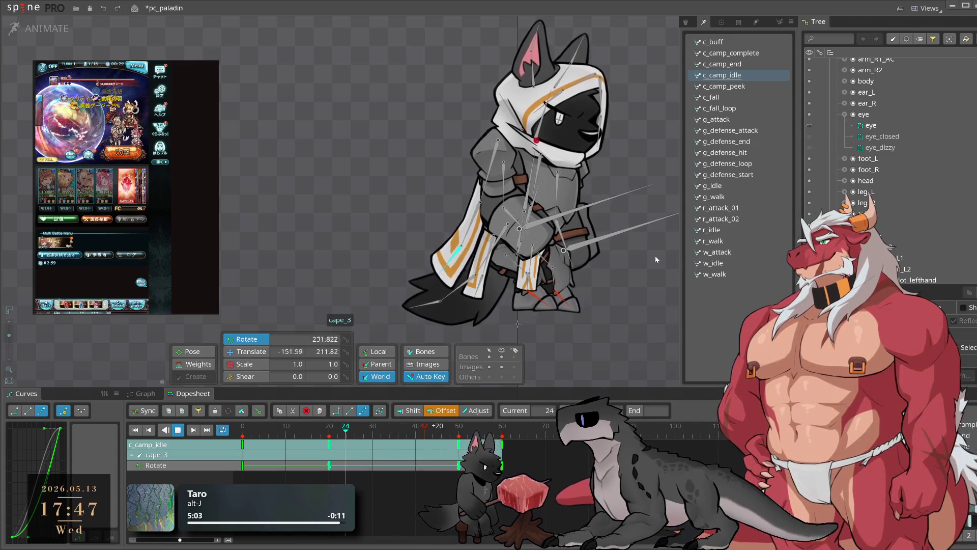
left_click_drag(652, 264, 630, 278)
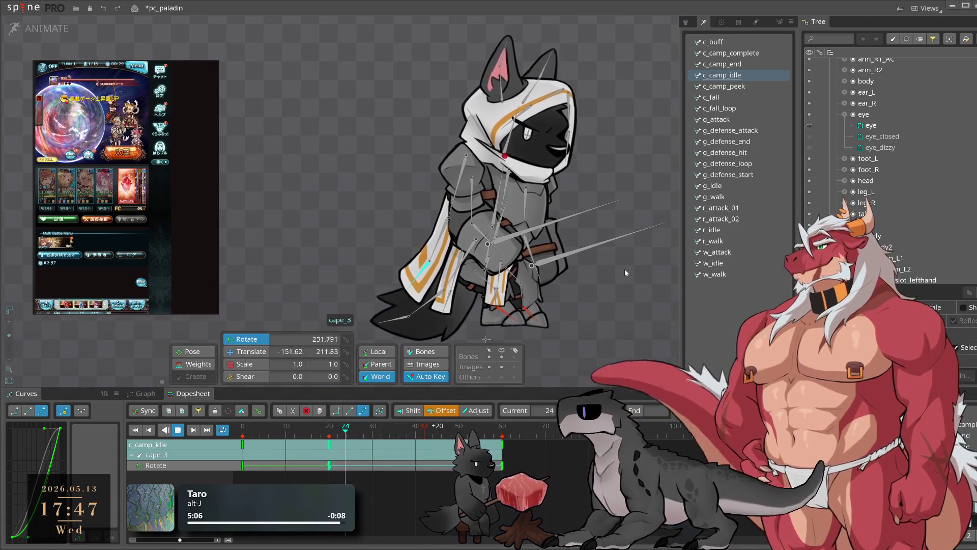
left_click(462, 260)
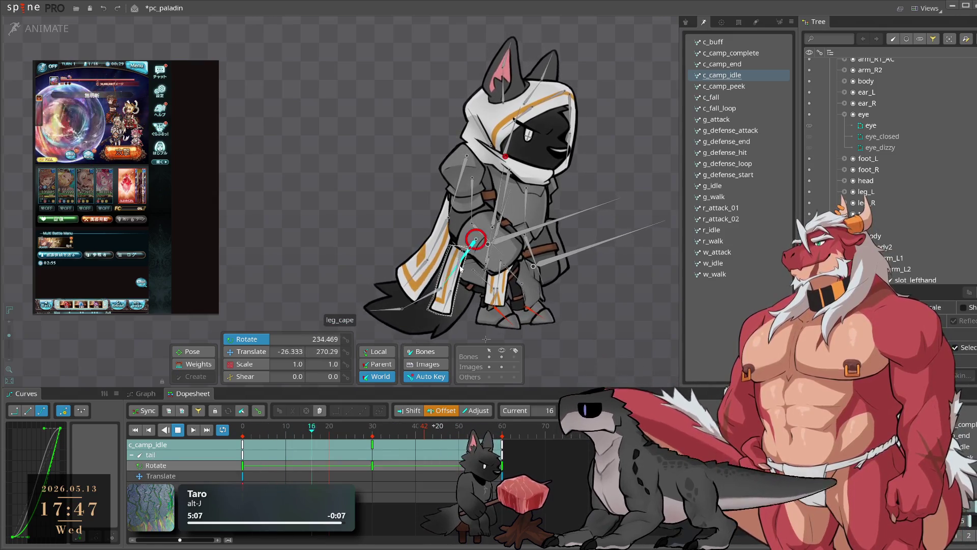
Key both leg_cape bones' rotation at frame 0, copy it to frame 60, and pose frame 30
key("Escape")
left_click(460, 268)
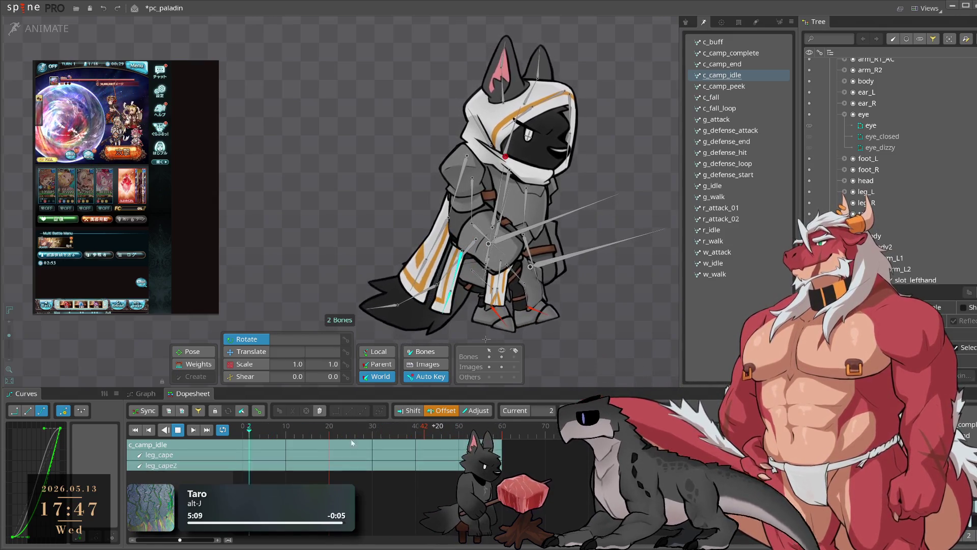
mouse_move(618, 285)
left_mouse_down()
mouse_move(625, 280)
mouse_move(616, 294)
mouse_move(622, 277)
left_mouse_up()
left_click(242, 445)
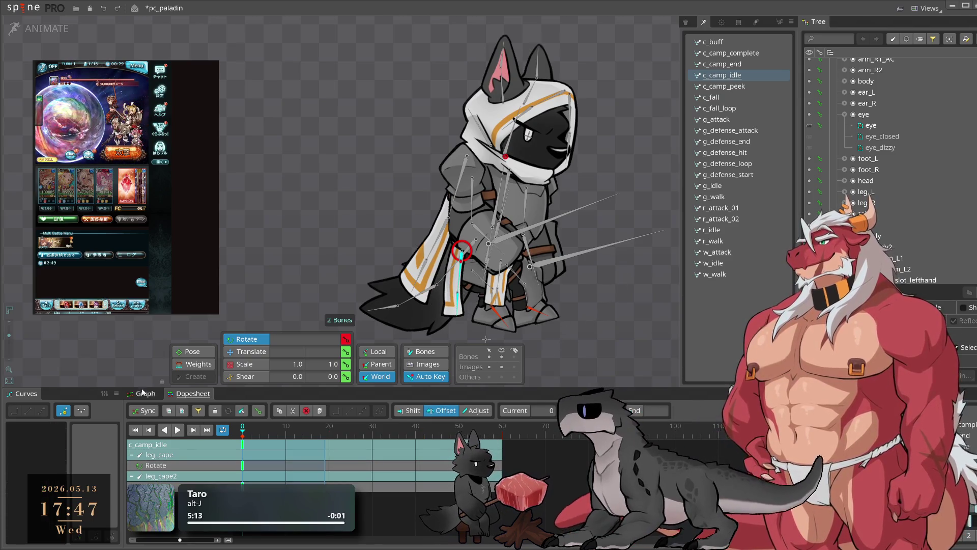
key("ctrl+c")
left_click(502, 429)
key("ctrl+v")
left_click(372, 429)
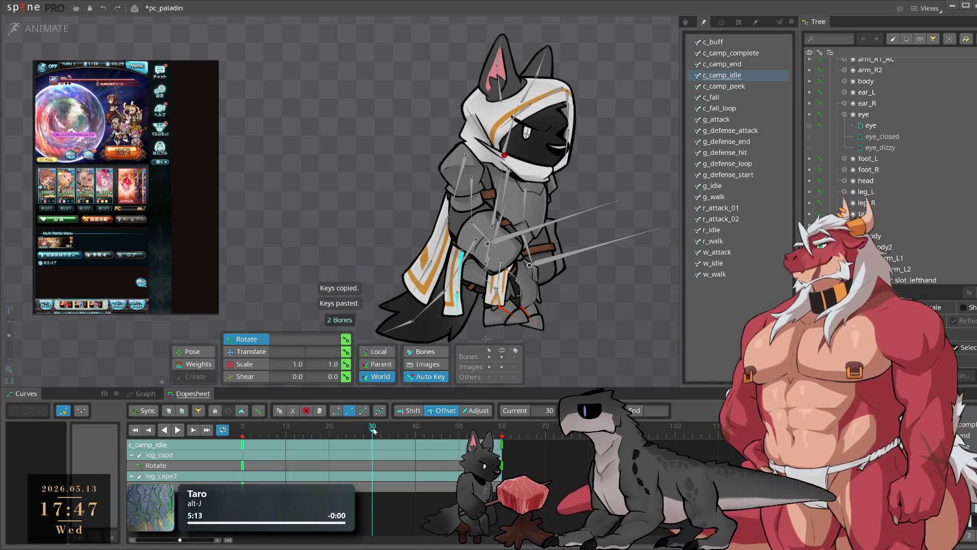
left_click_drag(585, 331, 619, 361)
Preview the swing, then shift leg_cape2's rotate keys 11 frames later
left_click(447, 292)
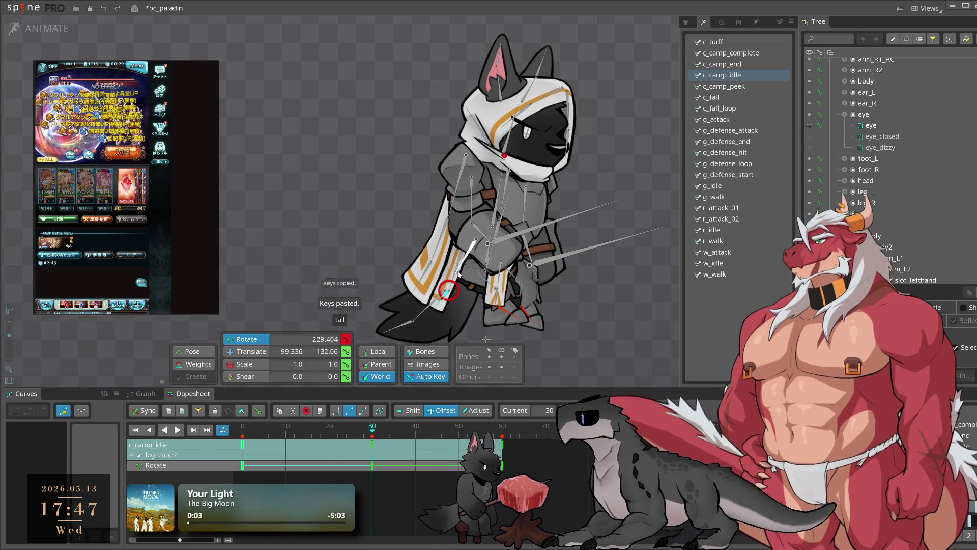
left_click(460, 250, "ctrl")
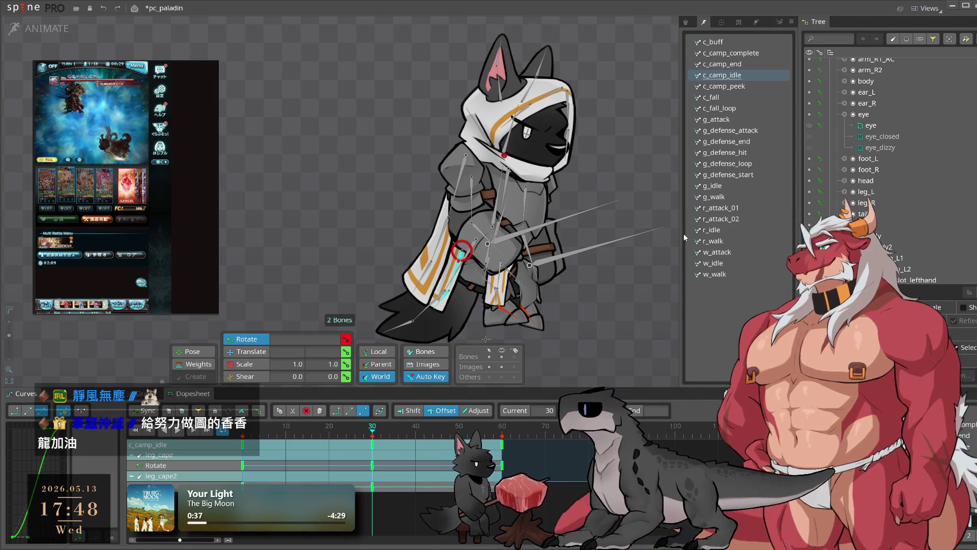
key("space")
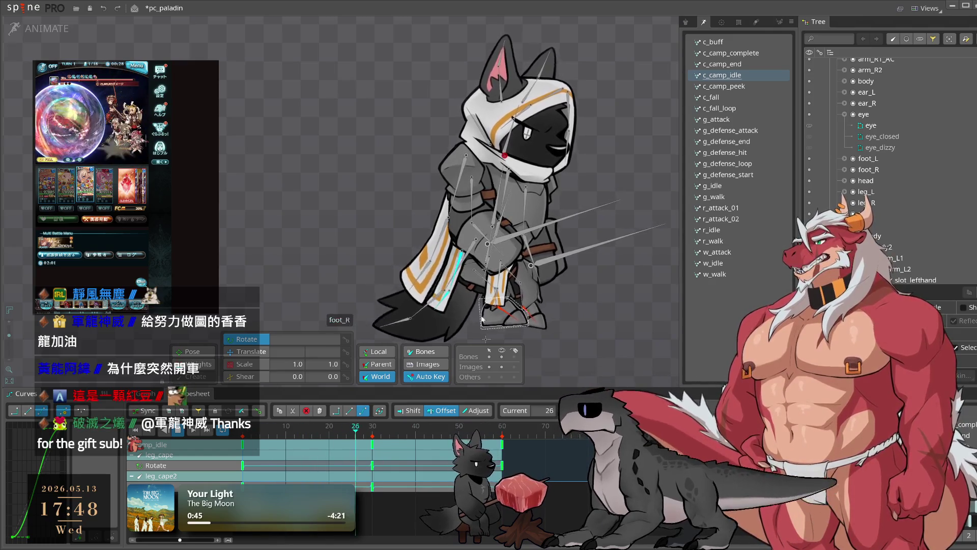
left_click(605, 334)
left_click(451, 303)
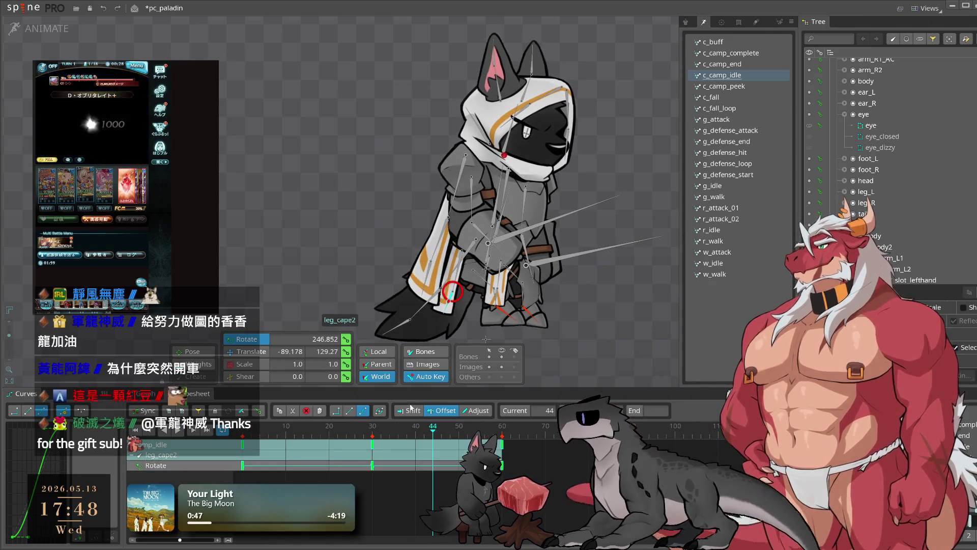
left_click_drag(373, 465, 420, 465)
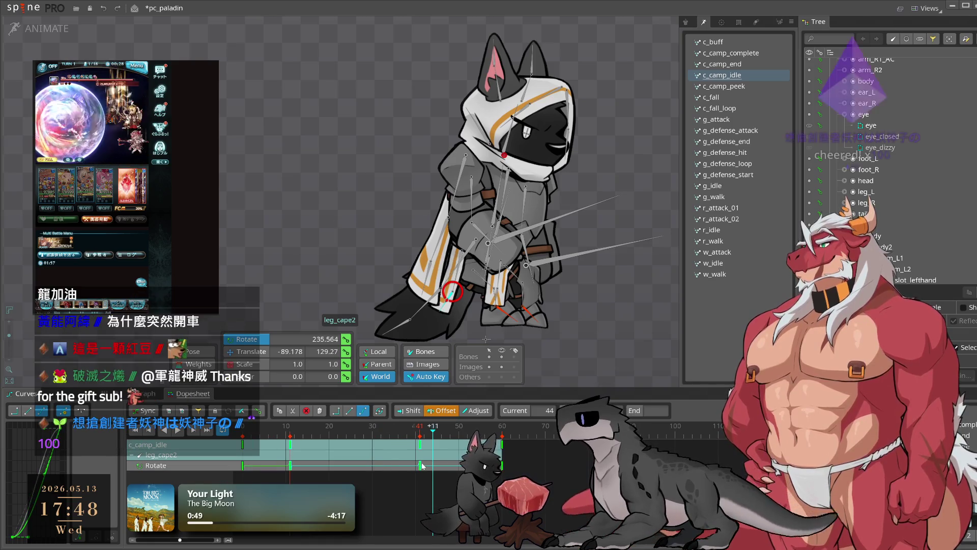
left_click(559, 344)
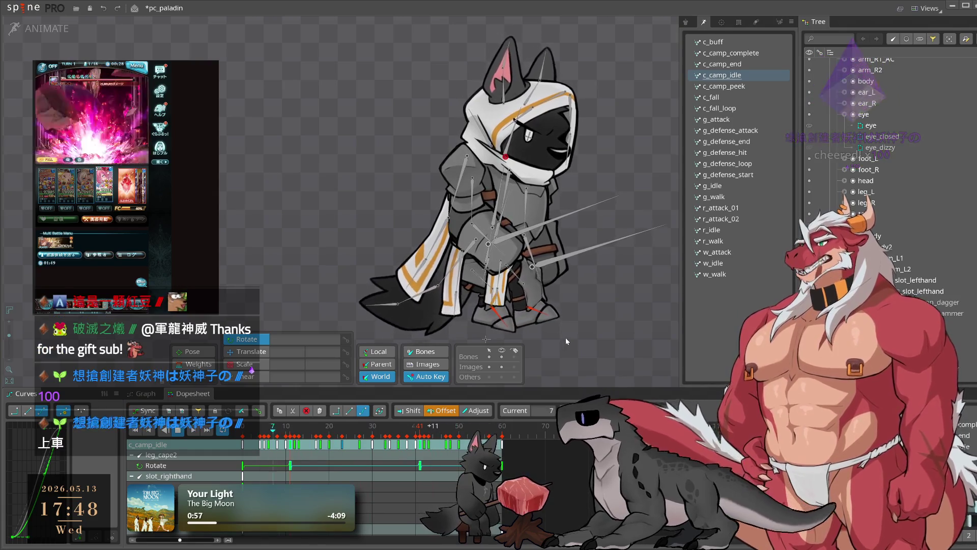
scroll(502, 280, "up", 4)
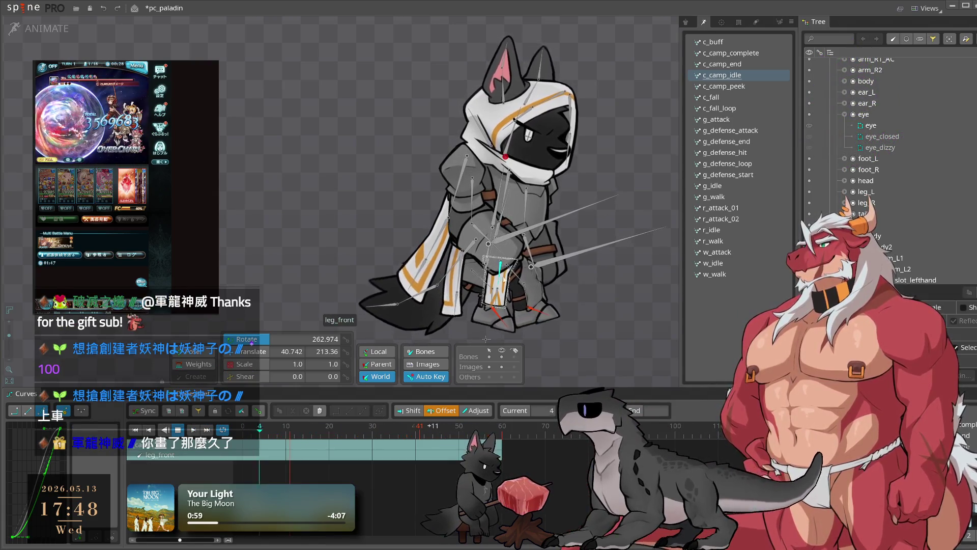
Key the leg_front bones' starting pose at frame 0 and paste the leg keys at frame 60
left_click(473, 249)
key("Home")
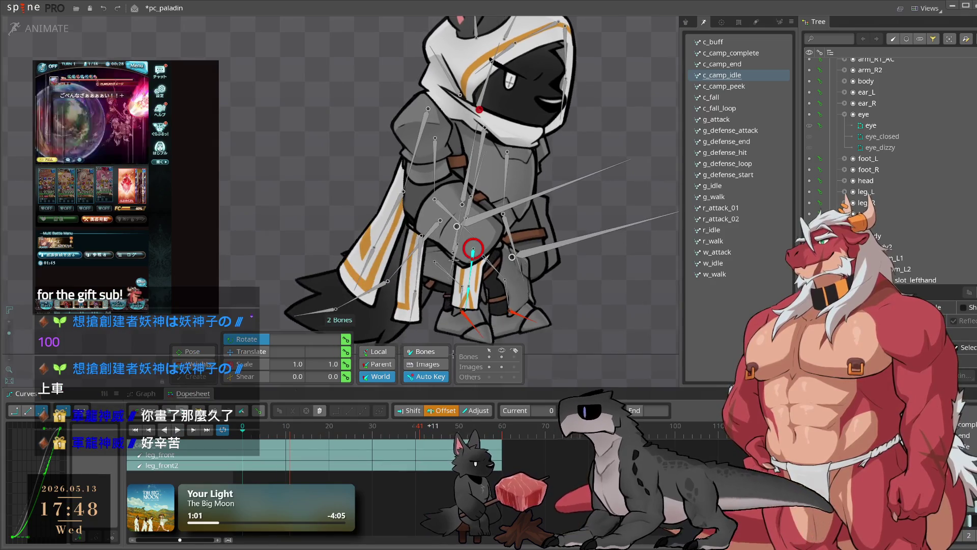
left_click(648, 299)
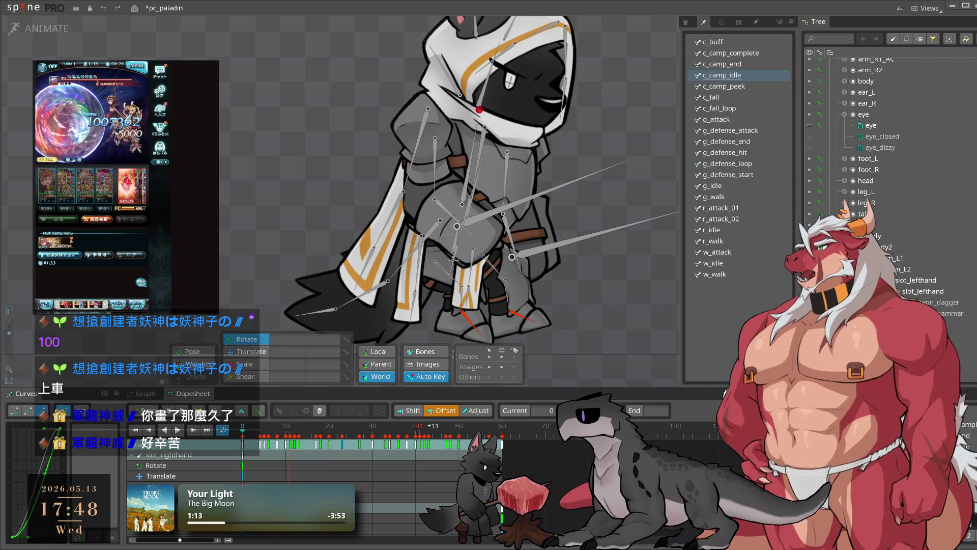
left_click(472, 260)
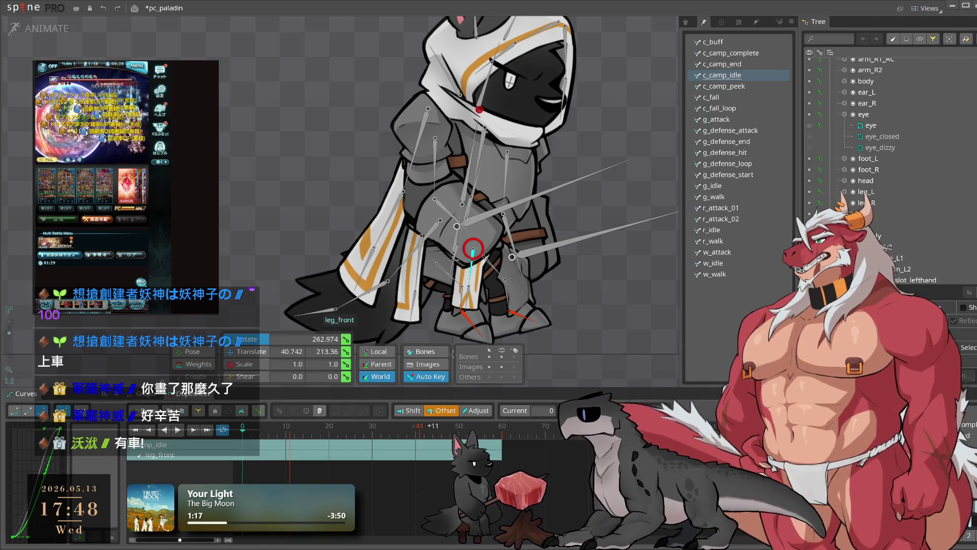
left_click_drag(636, 282, 663, 225)
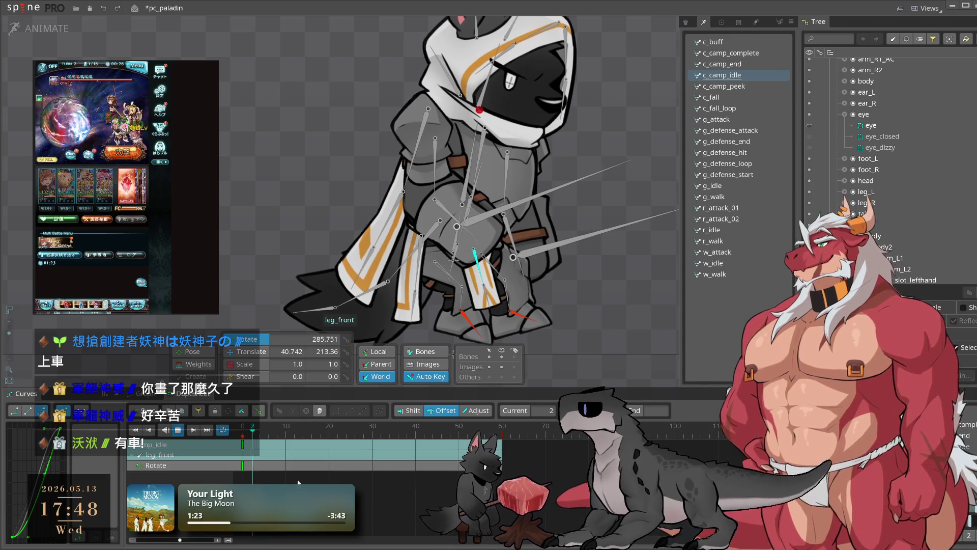
left_click_drag(511, 404, 493, 330)
left_click(492, 329, "ctrl")
left_click_drag(275, 481, 243, 432)
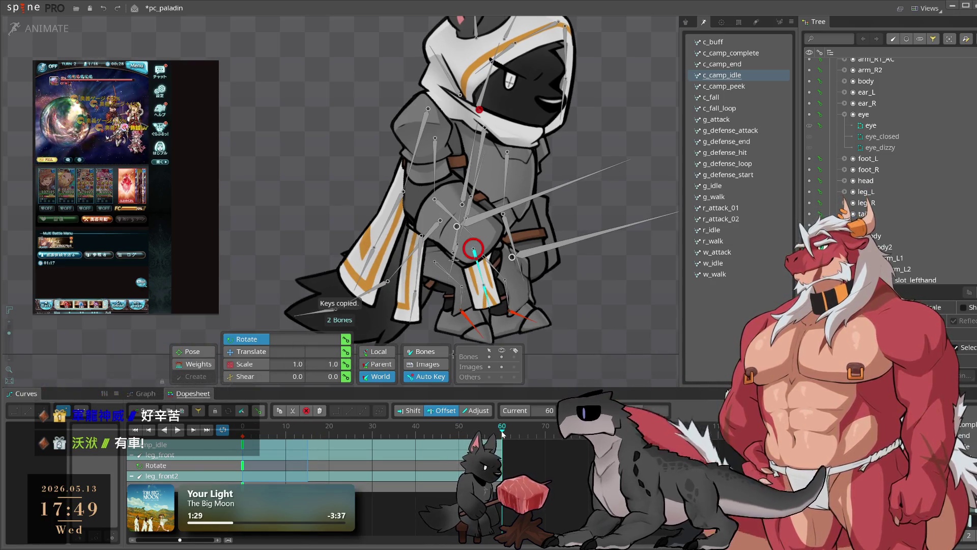
key("ctrl+v")
Preview the legs, then move leg_front2's middle rotation key to frame 44
left_click(372, 432)
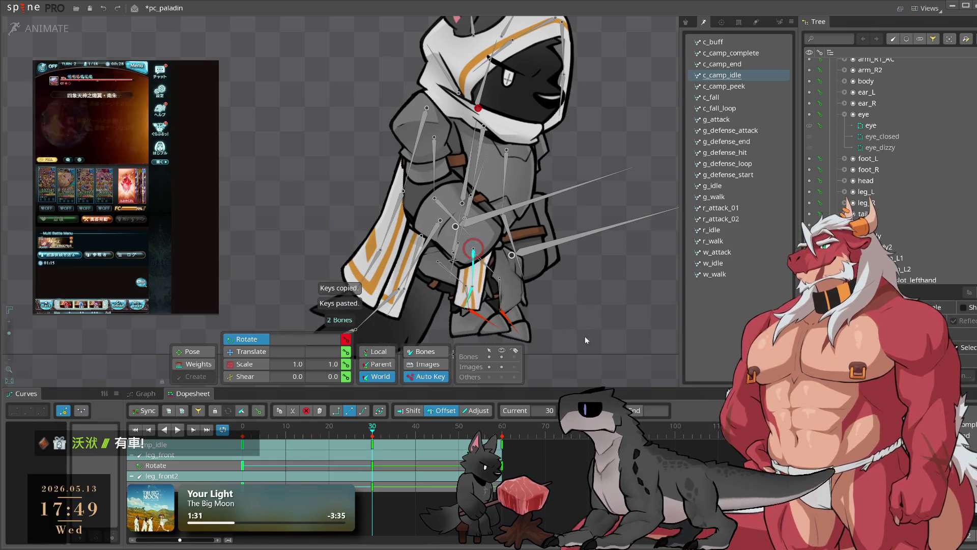
left_click(474, 300)
left_click(474, 275)
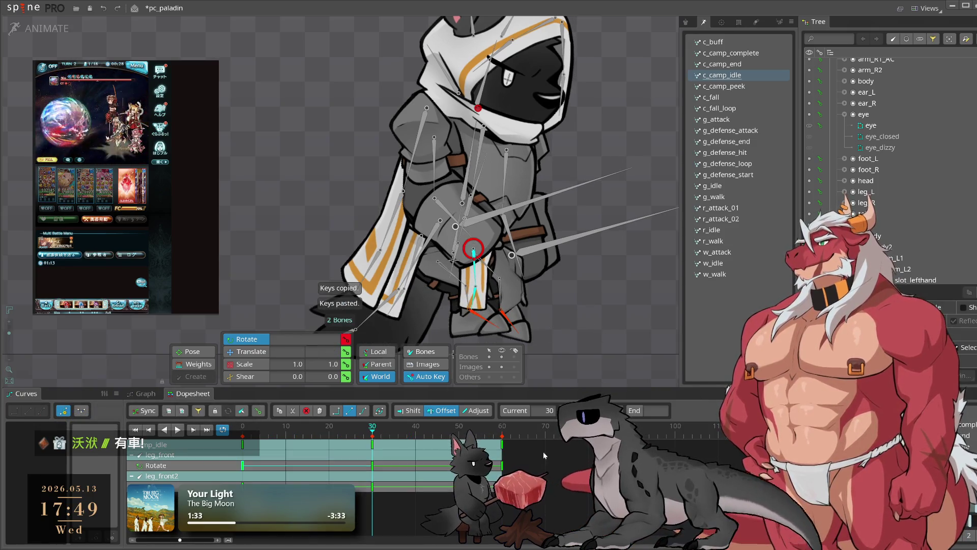
left_click(177, 429)
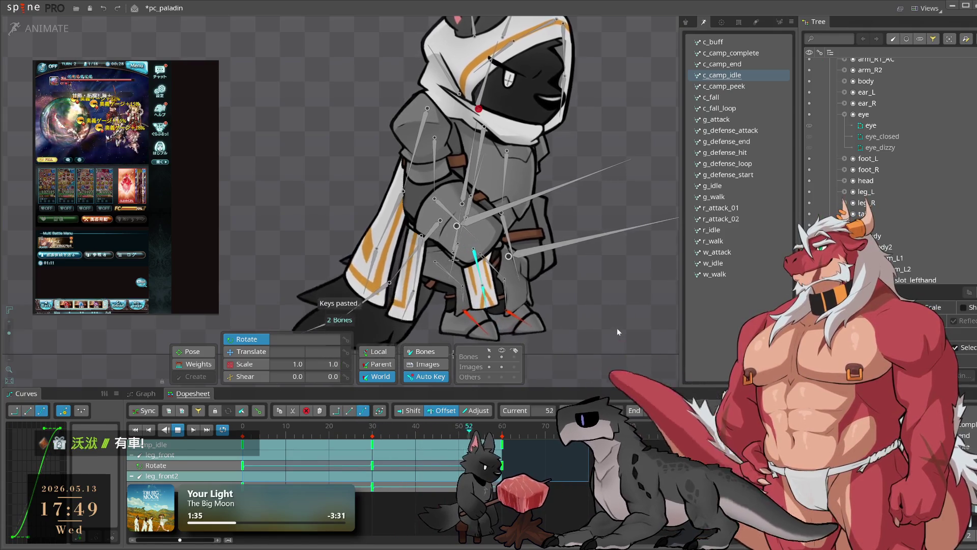
left_click(616, 328)
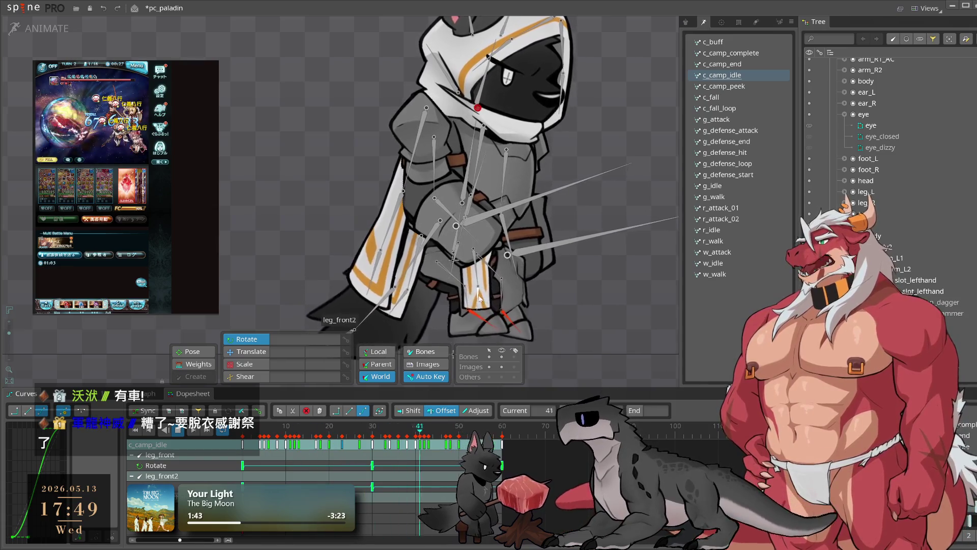
left_click(361, 295)
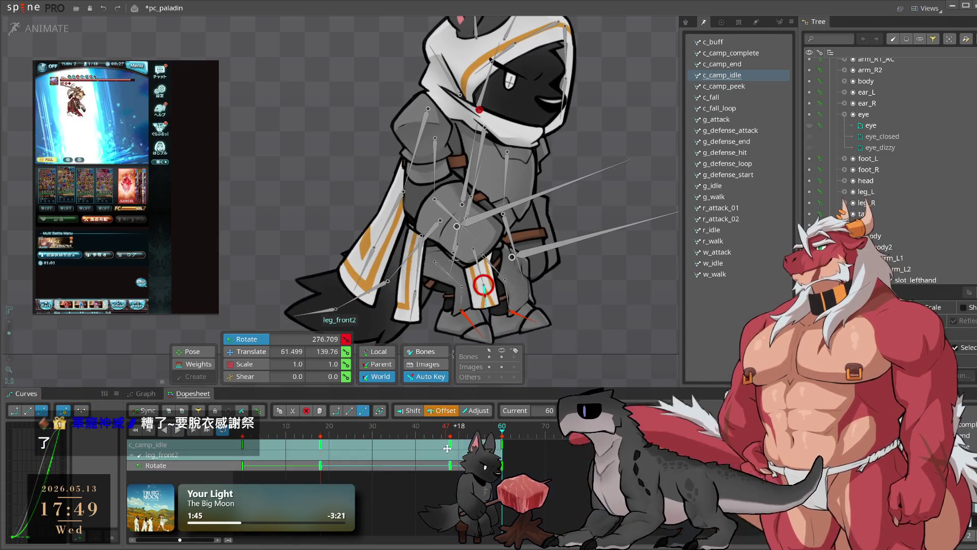
left_click_drag(368, 451, 429, 451)
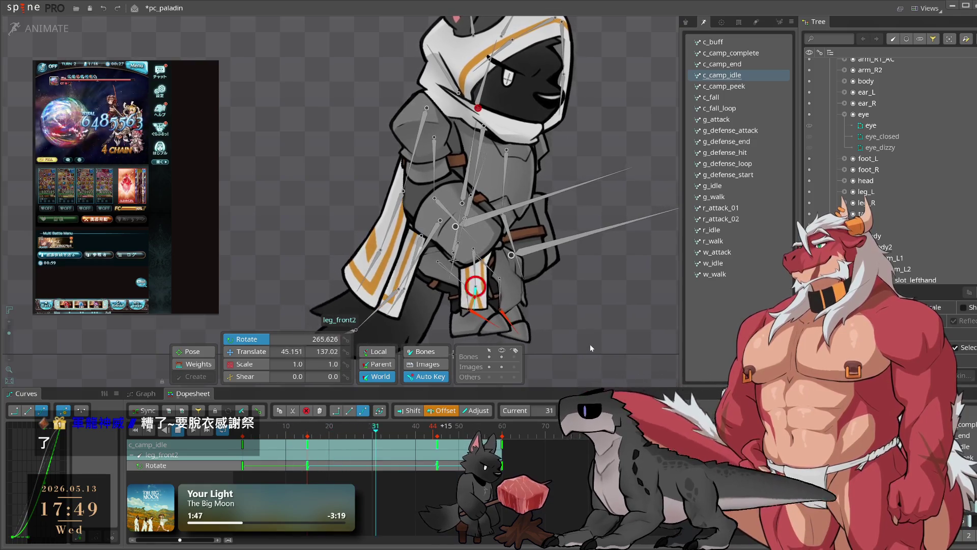
left_click(590, 345)
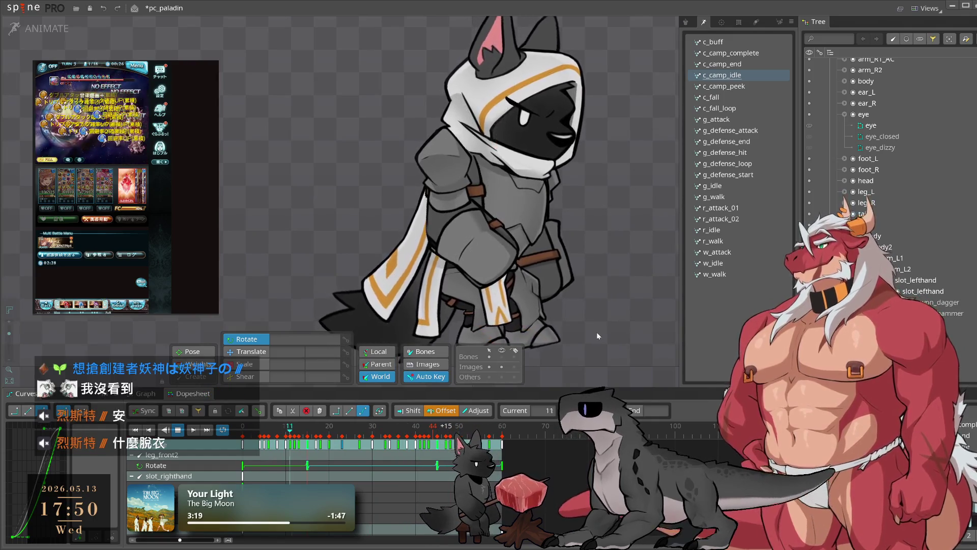
scroll(574, 316, "down", 3)
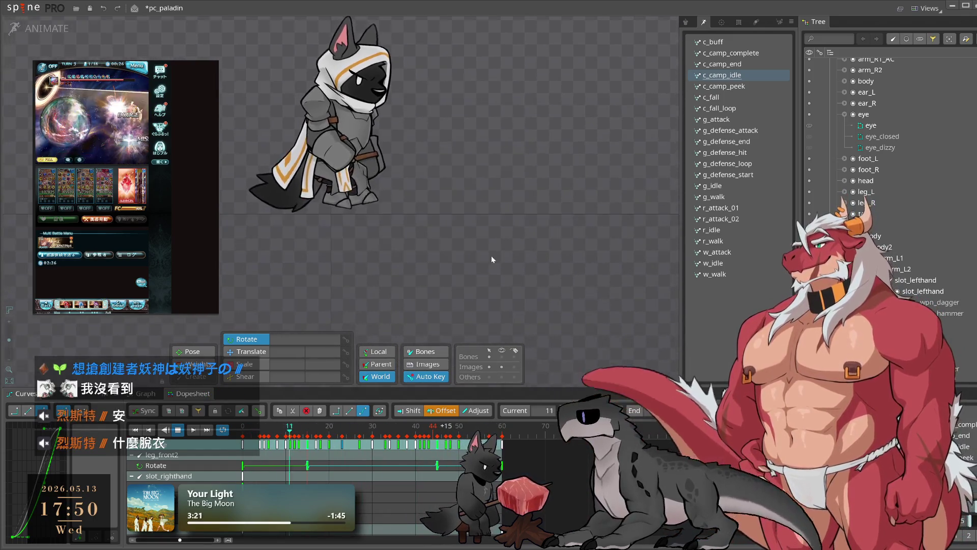
mouse_move(517, 298)
left_mouse_down()
mouse_move(559, 289)
mouse_move(657, 342)
left_mouse_up()
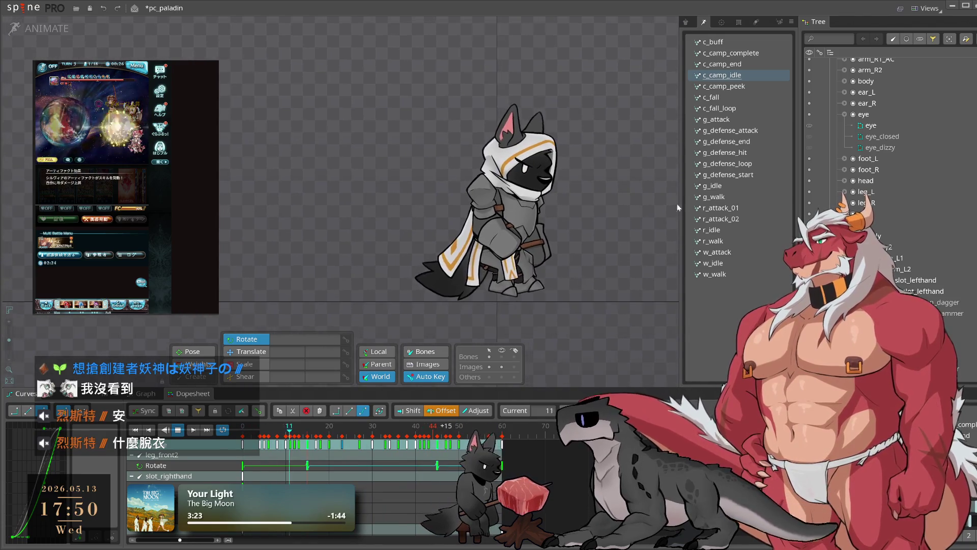
scroll(521, 227, "up", 2)
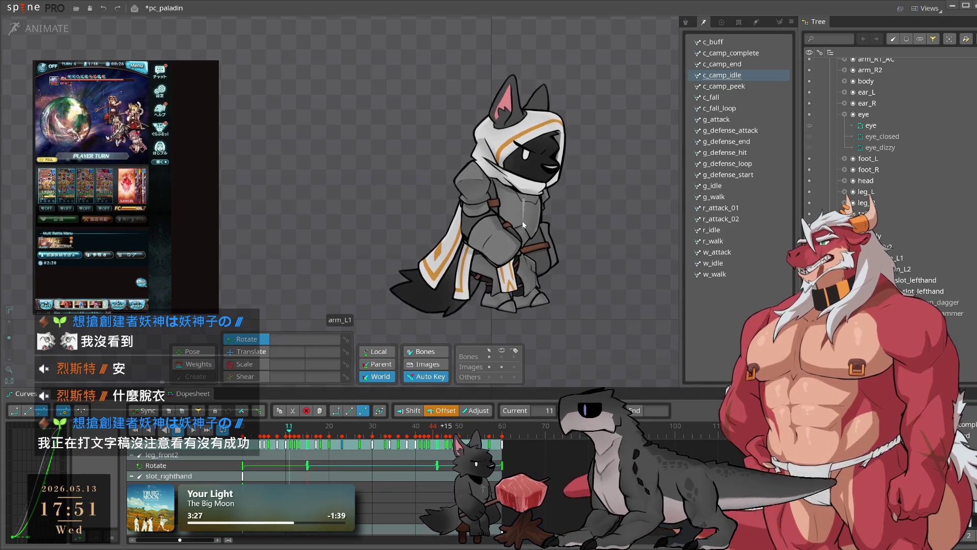
left_click(747, 86)
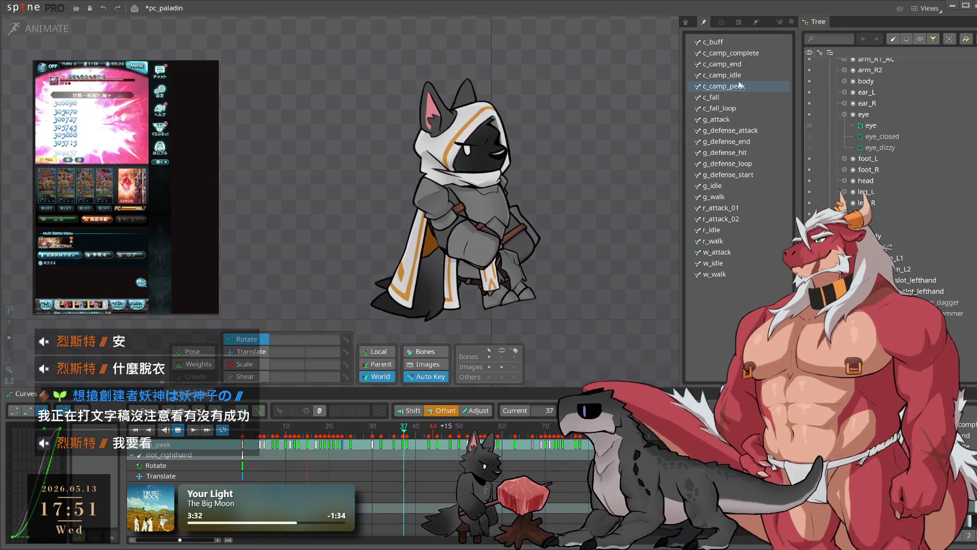
left_click(722, 74)
key("space")
left_click(614, 244)
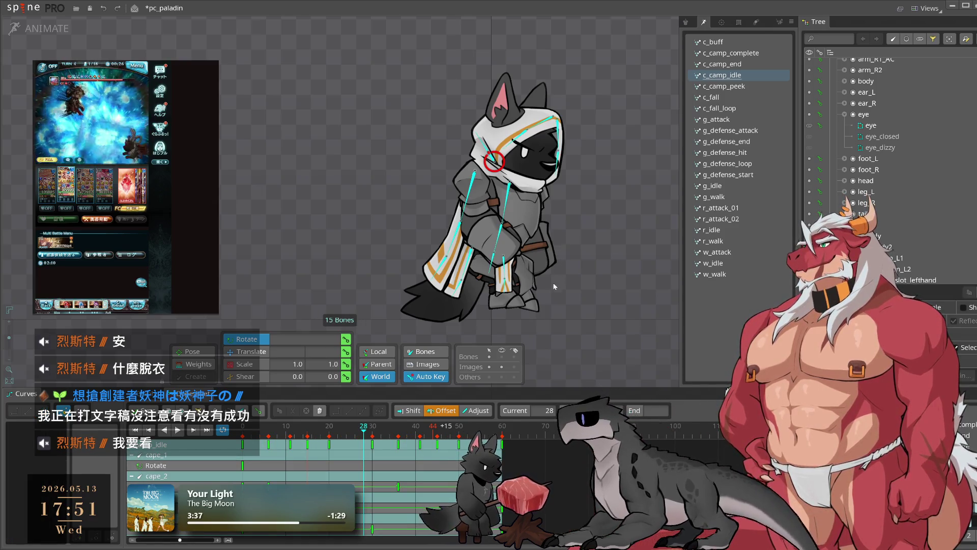
key("Escape")
key("space")
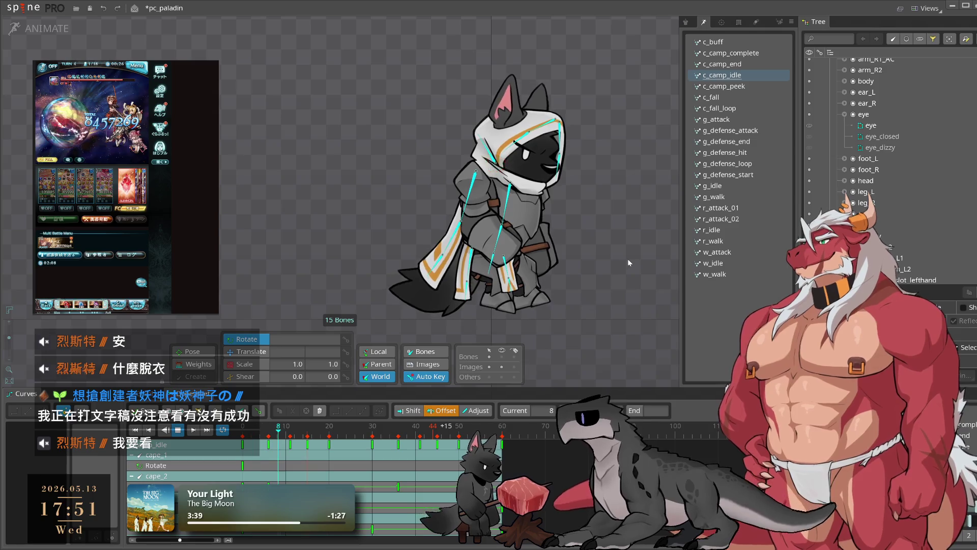
key("space")
scroll(560, 152, "up", 3)
Paste the frame-0 keys of hood_1, hood_3 and hood_4 at frame 60
left_click(561, 141)
left_click(539, 116, "ctrl")
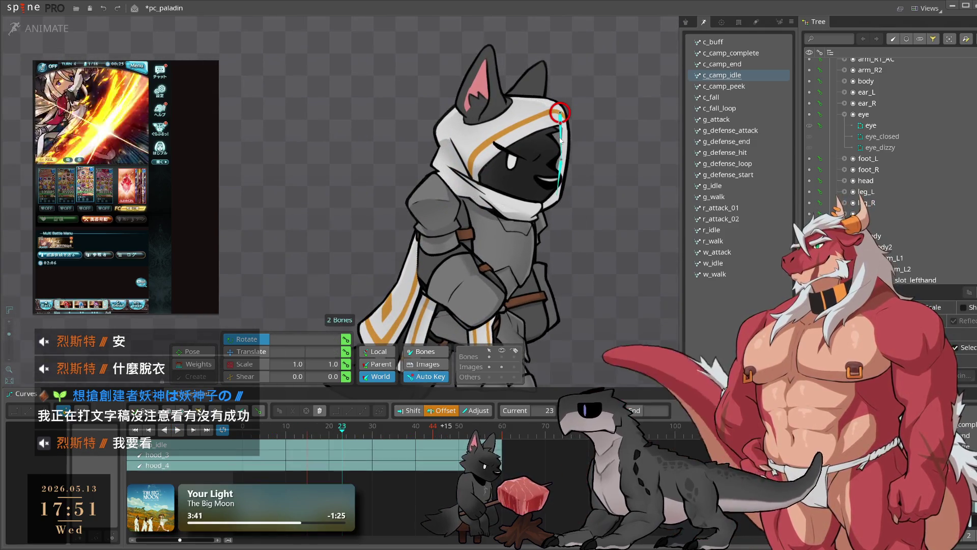
left_click(559, 162, "ctrl")
left_click(243, 427)
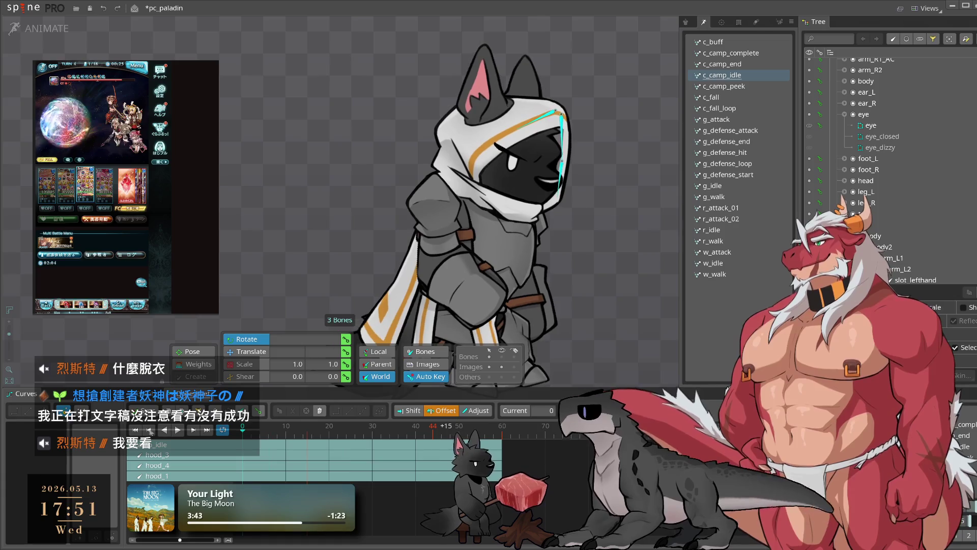
left_click(346, 339)
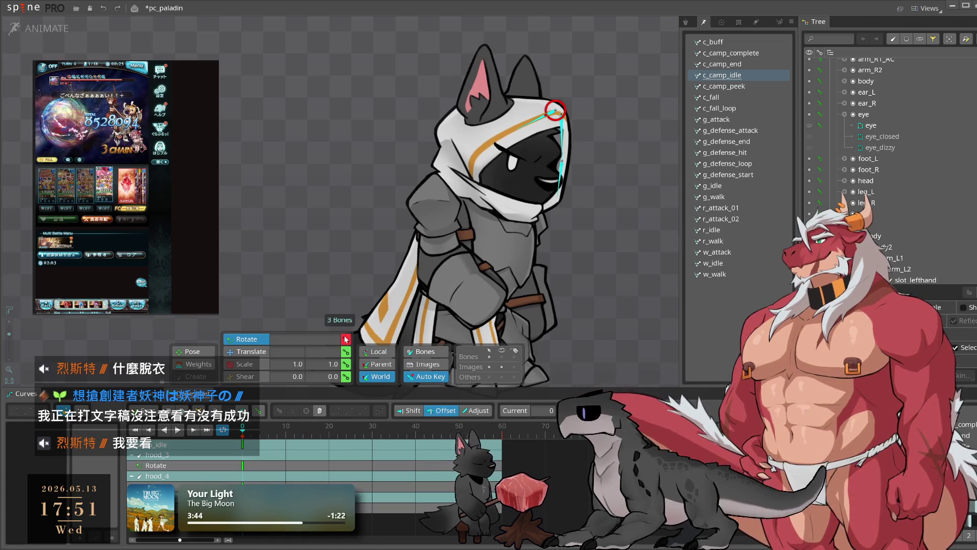
left_click(502, 431)
key("ctrl+v")
Check the hood pose at frame 30 and try selecting hood_2
left_click(372, 433)
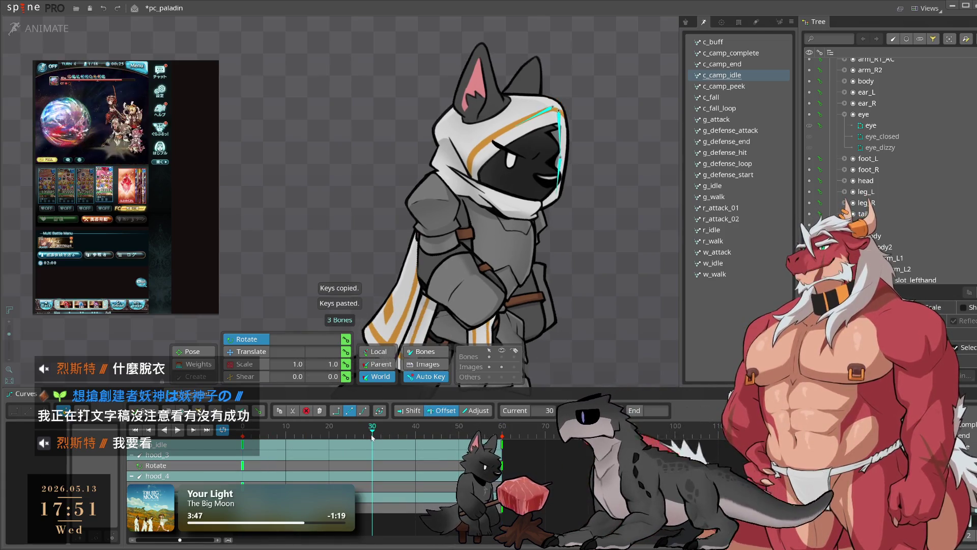
scroll(594, 172, "up", 3)
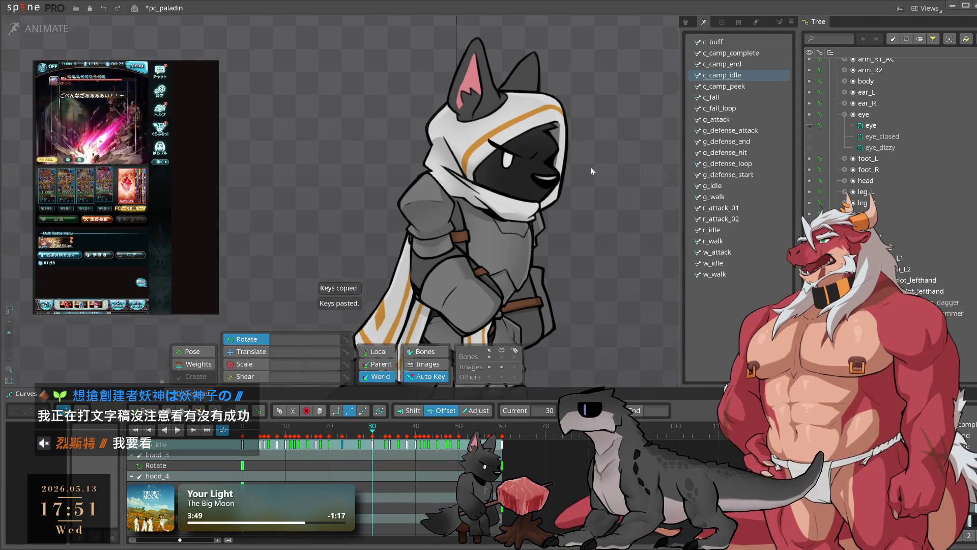
left_click(566, 151)
left_click(566, 151, "ctrl")
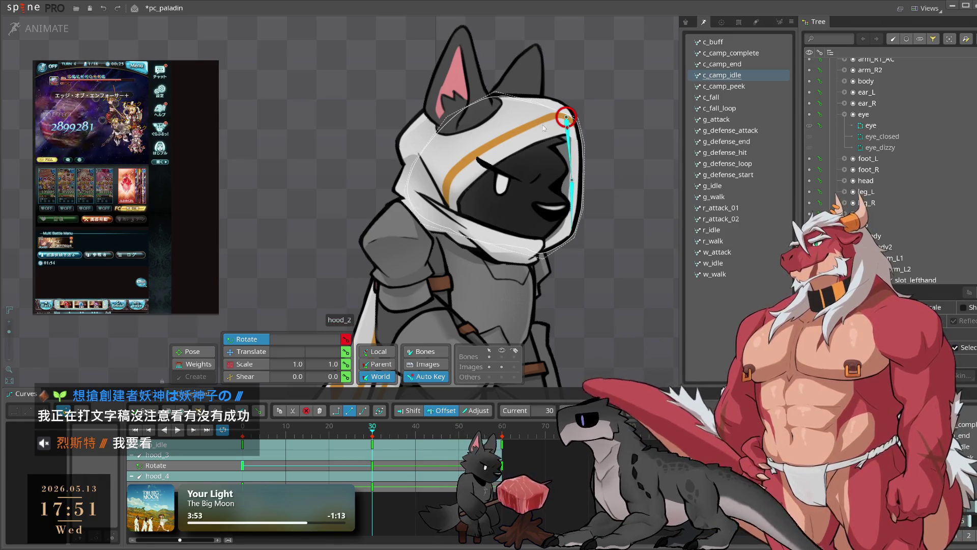
left_click(621, 122)
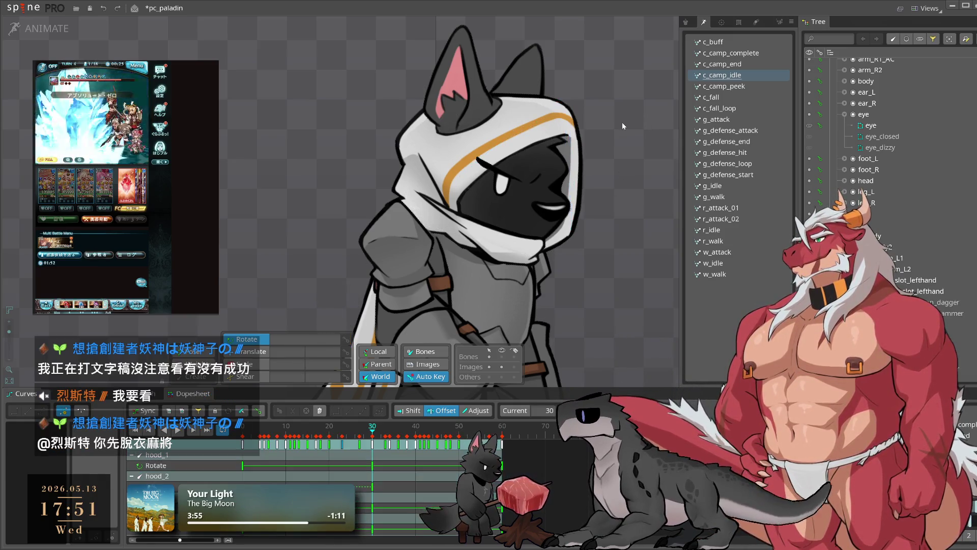
Rotate the top hood bone slightly down, copy the hood bones' frame-0 keys to frame 60, and preview
left_click(501, 140)
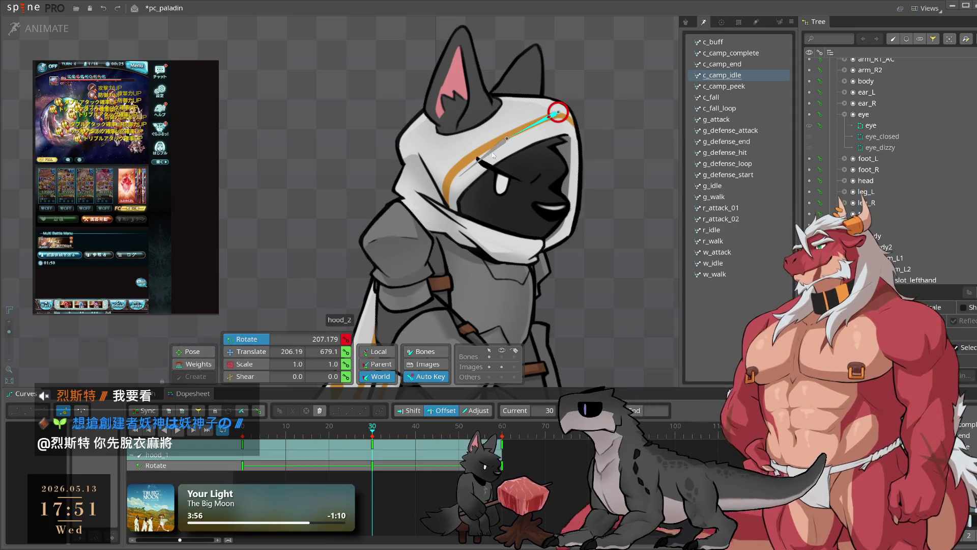
mouse_move(514, 146)
left_mouse_down()
mouse_move(617, 121)
mouse_move(616, 129)
left_mouse_up()
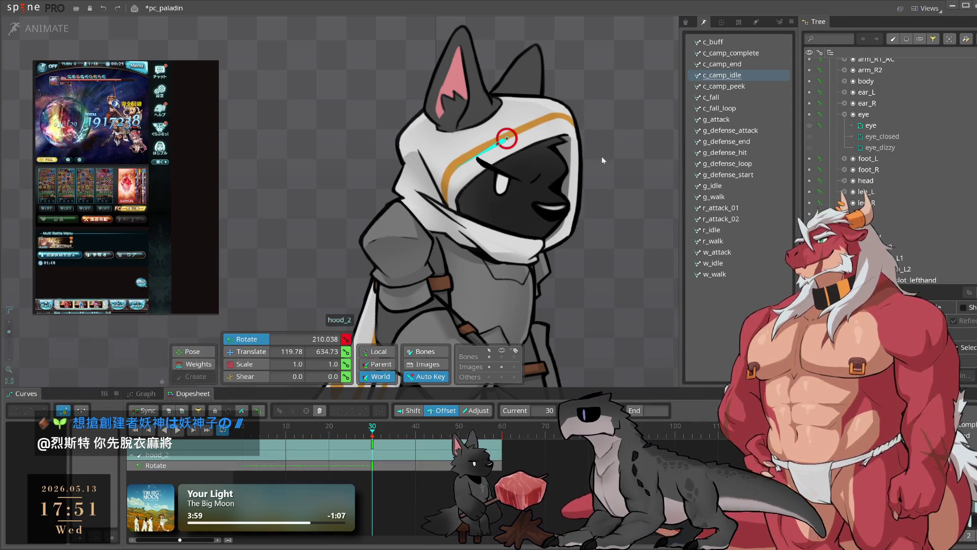
left_click(524, 134, "ctrl")
key("Home")
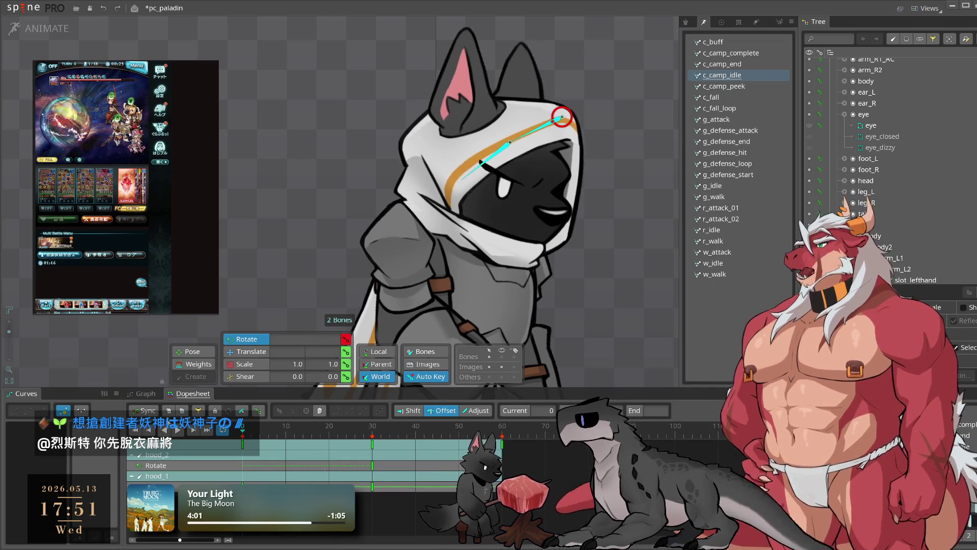
left_click_drag(315, 415, 322, 400)
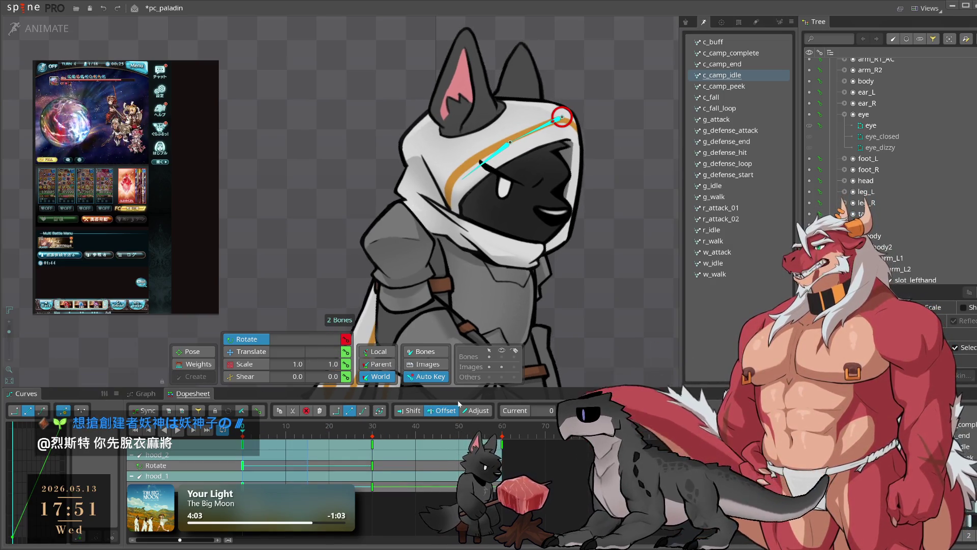
key("ctrl+c")
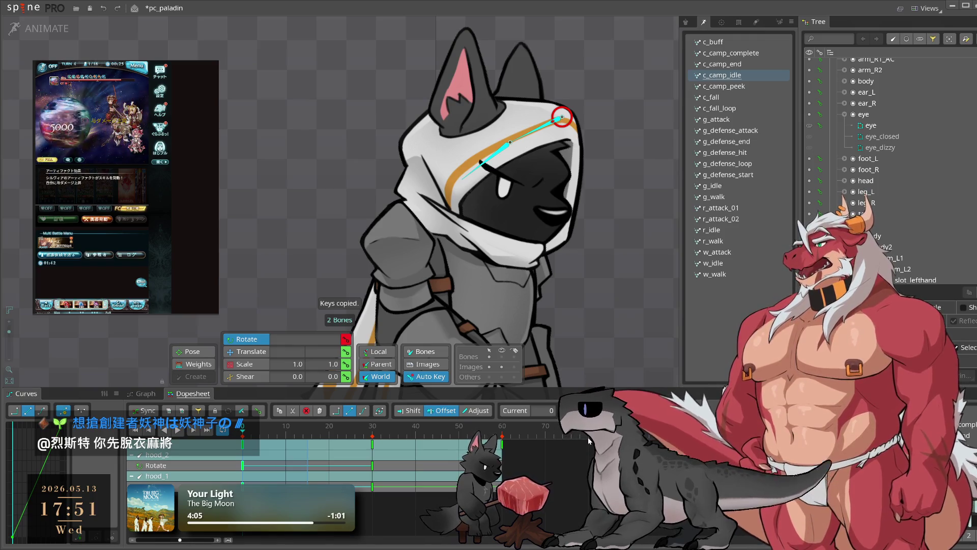
left_click(503, 433)
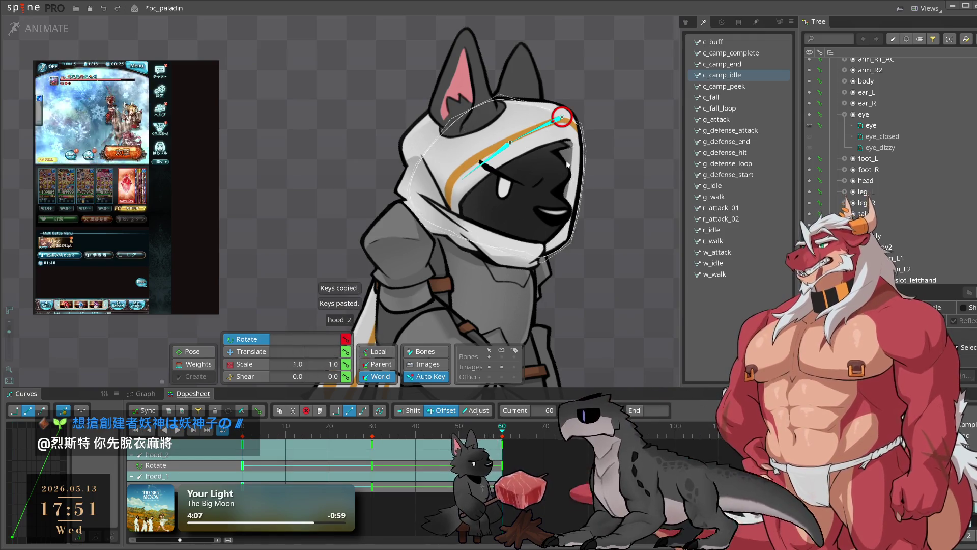
key("ctrl+v")
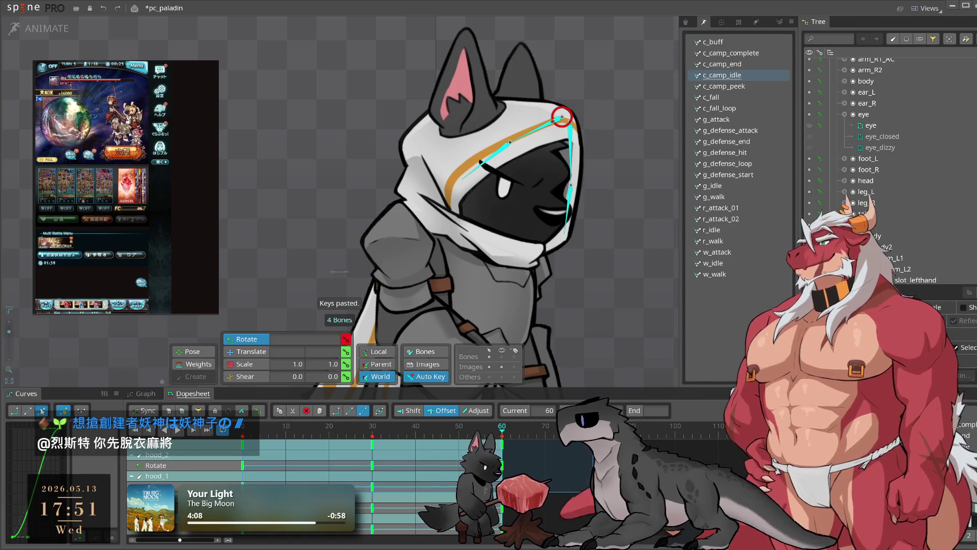
key("space")
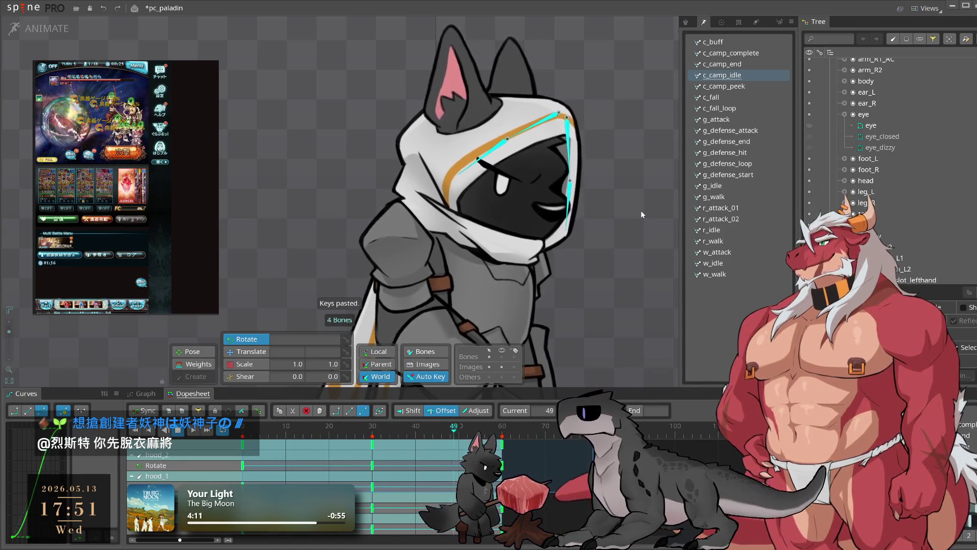
left_click(572, 189)
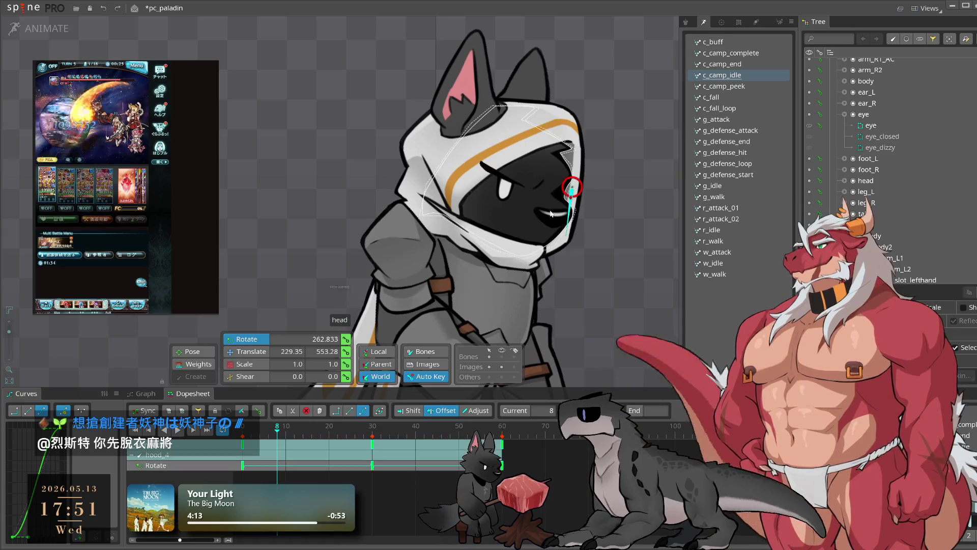
Move the middle hood keys from frame 30 to frame 35
left_click(473, 173, "ctrl")
left_click_drag(348, 454, 396, 454)
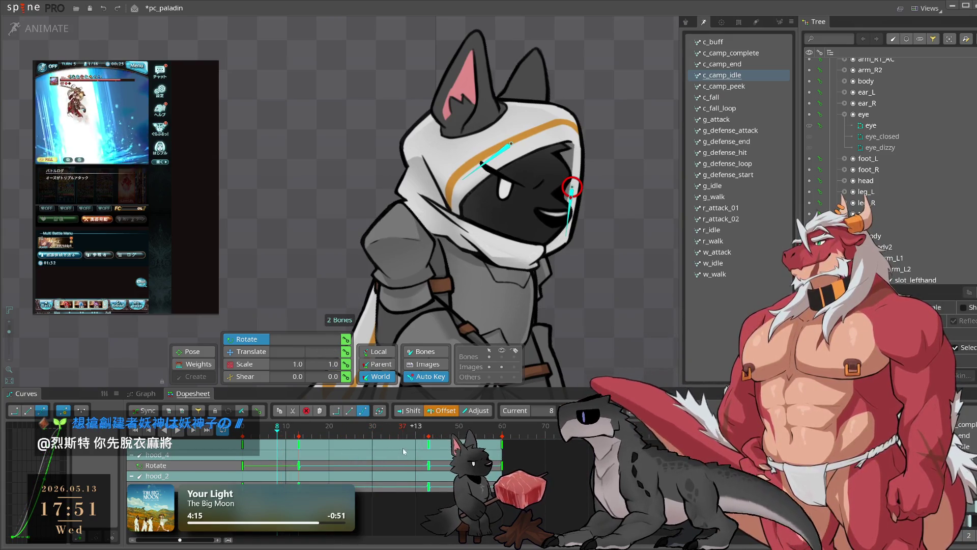
left_click(638, 261)
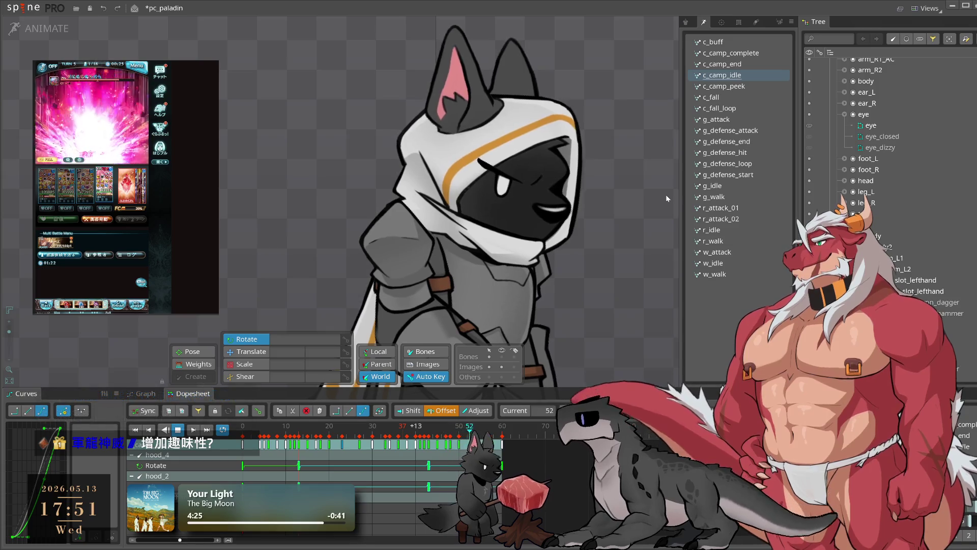
left_click(568, 122)
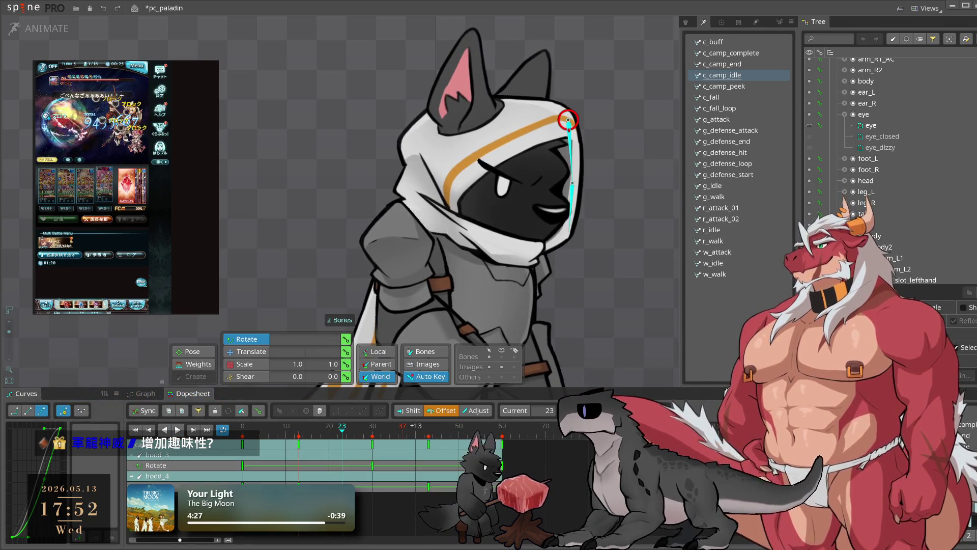
left_click_drag(372, 464, 393, 464)
left_click(627, 293)
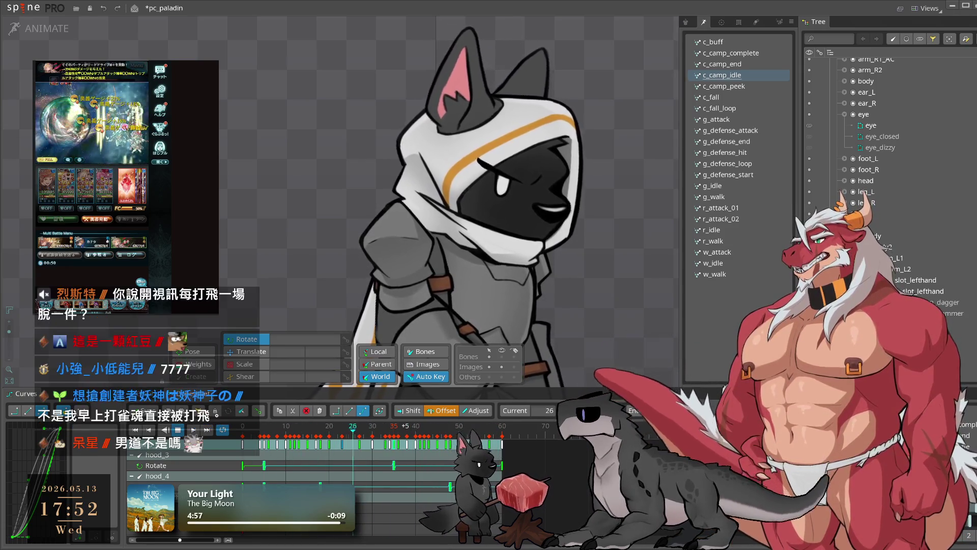
Rotate the head and hood into a new pose at frame 35 and play it back
key("Left")
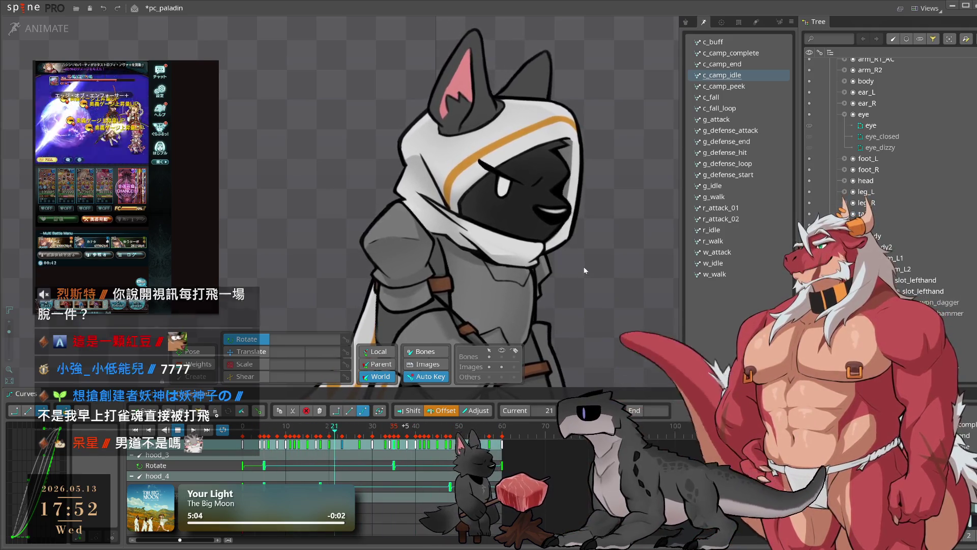
key("Left")
key("Left")
key("Left")
mouse_move(601, 283)
left_mouse_down()
mouse_move(610, 257)
mouse_move(620, 275)
left_mouse_up()
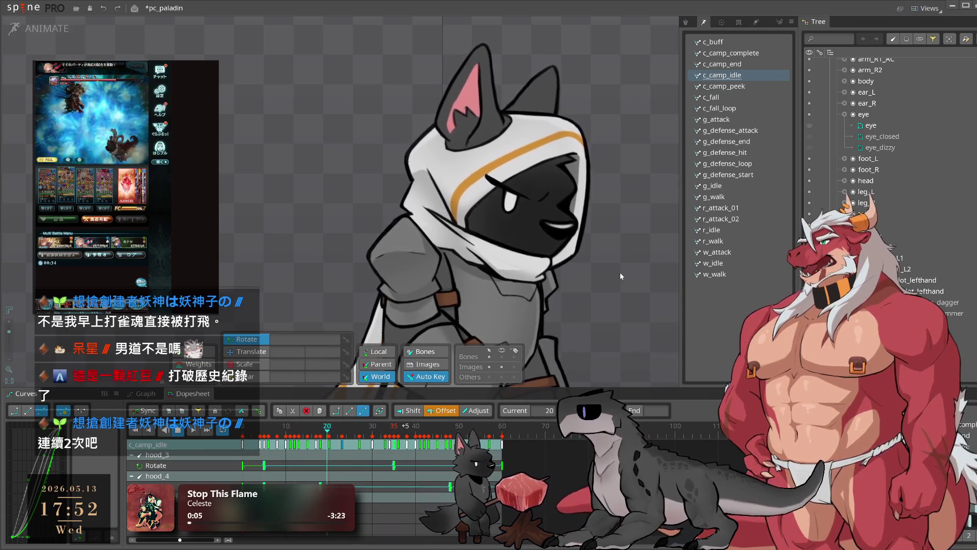
key("l")
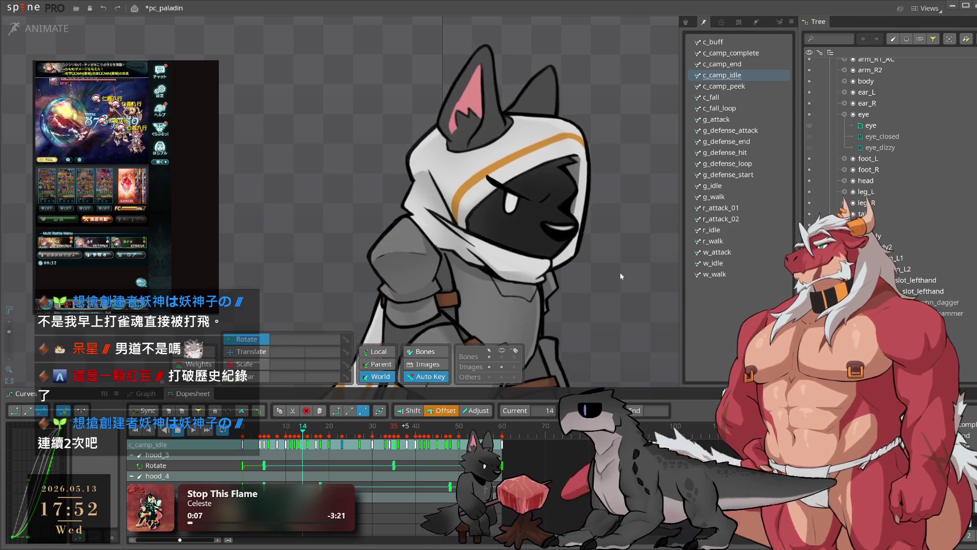
scroll(637, 194, "down", 2)
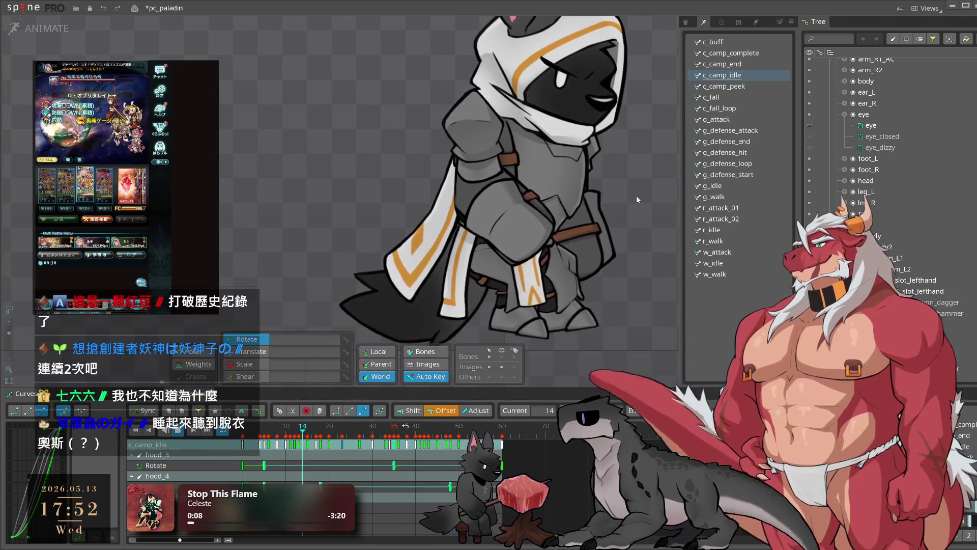
scroll(636, 196, "up", 3)
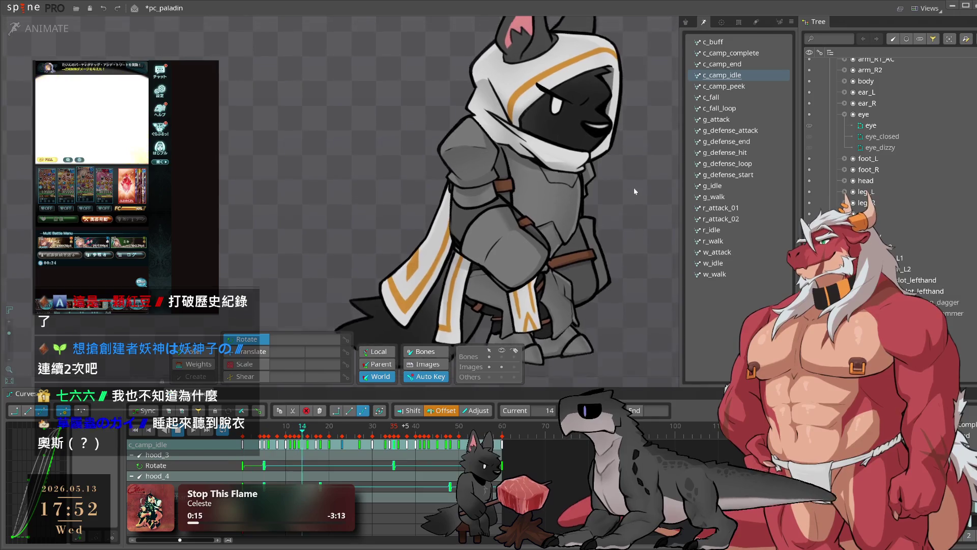
Glance at c_camp_peek, return to c_camp_idle, and box-select all the cape bones
left_click(747, 85)
left_click(744, 74)
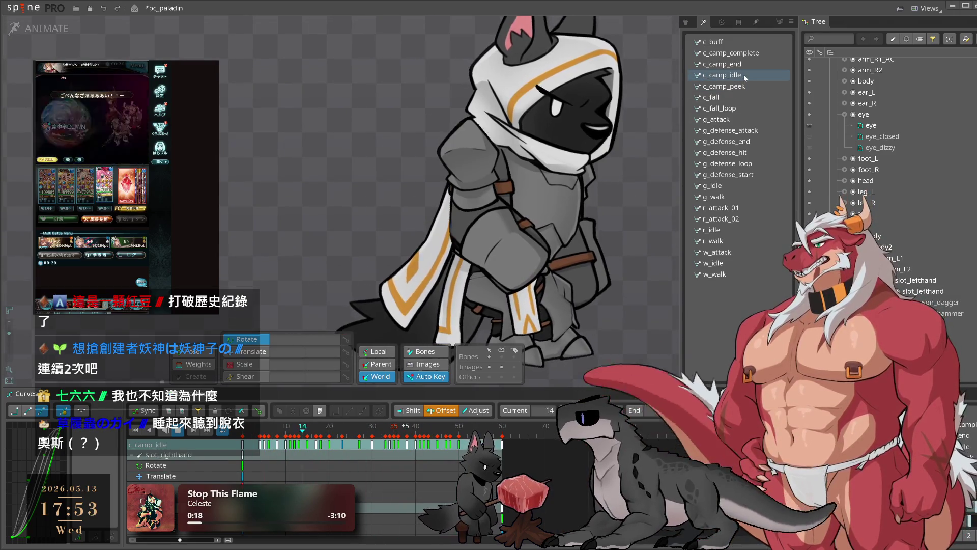
left_click_drag(627, 150, 356, 326)
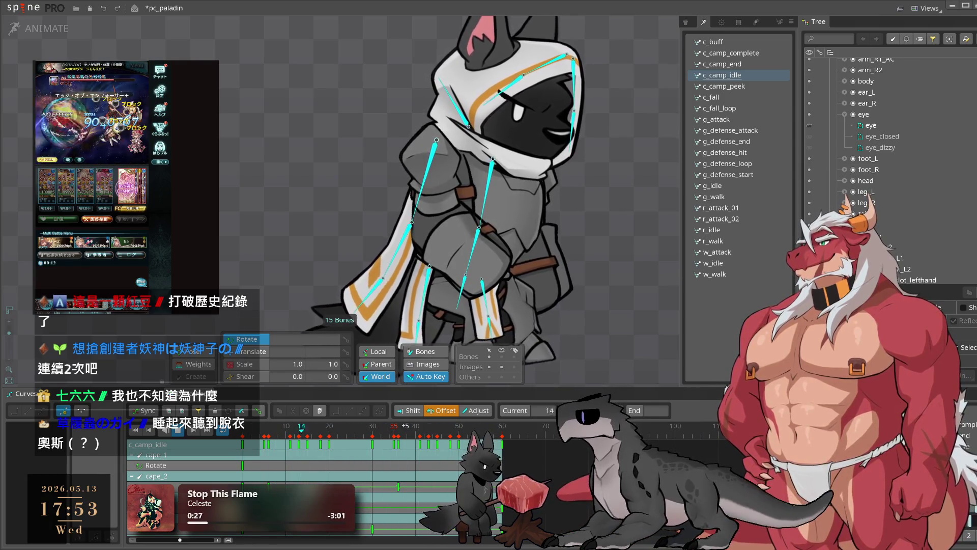
Copy the 15 cape bones' frame-0 keys in c_camp_idle and play the animation
left_click(616, 300)
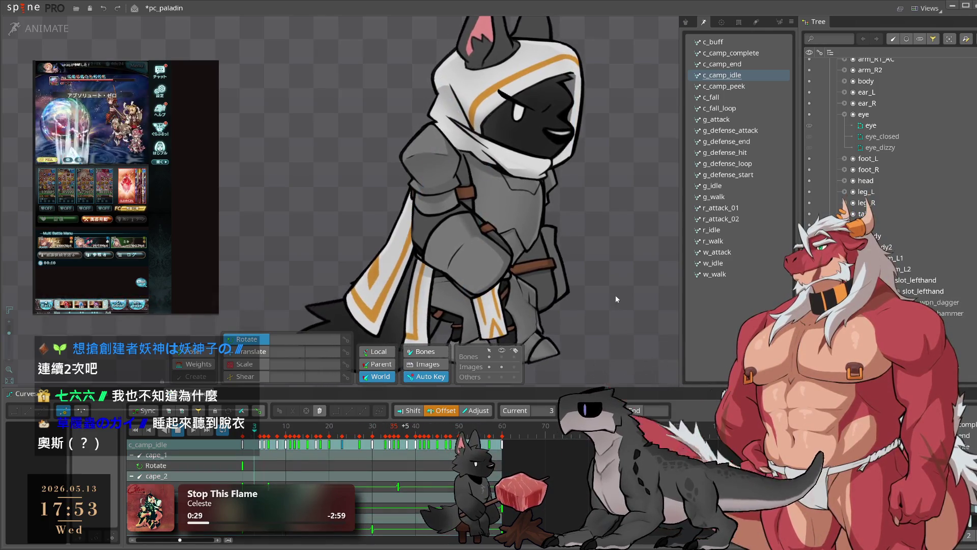
key("ctrl+a")
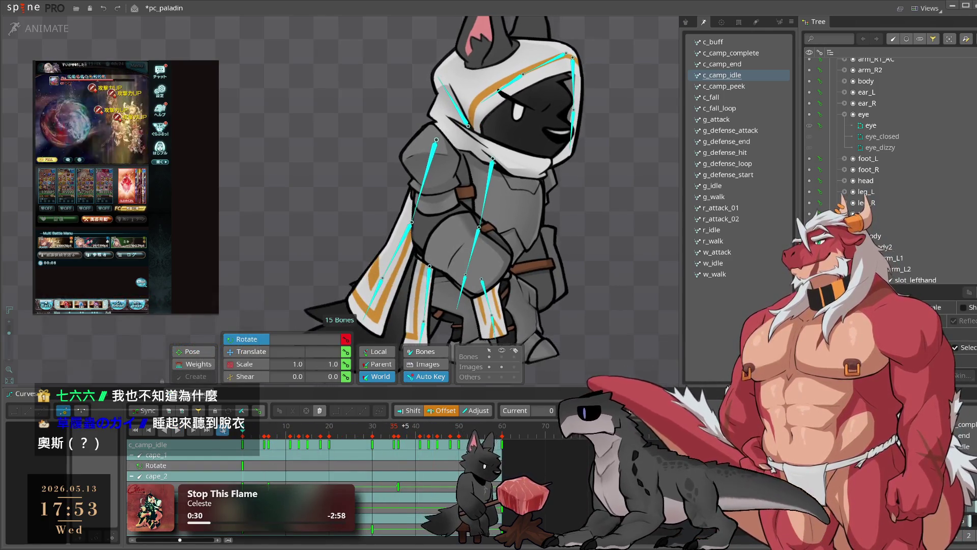
left_click(242, 444)
key("ctrl+c")
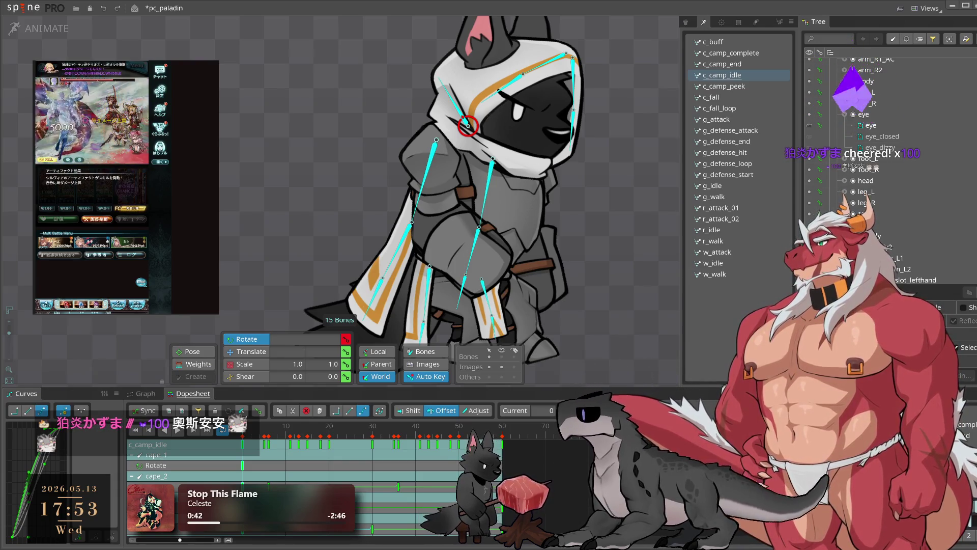
mouse_move(616, 224)
left_mouse_down()
mouse_move(590, 224)
mouse_move(643, 218)
left_mouse_up()
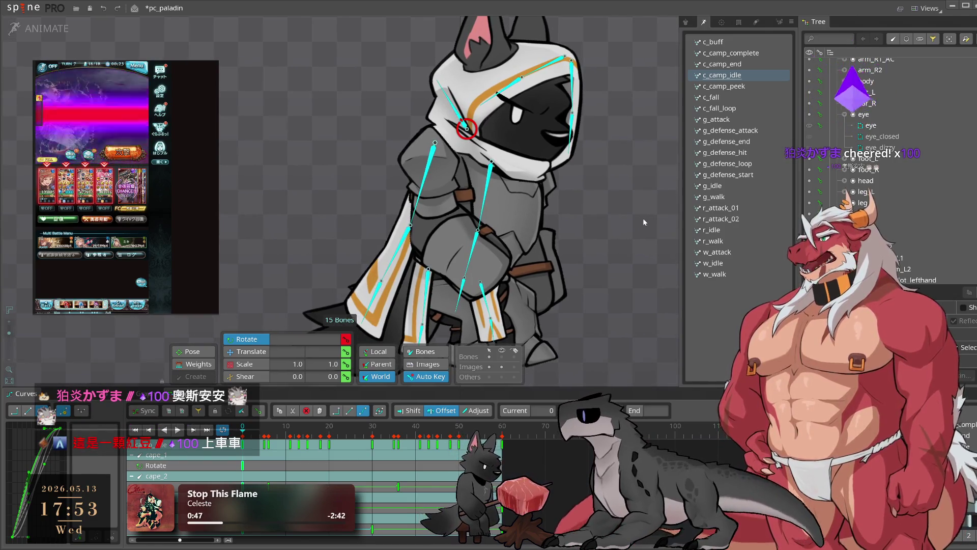
key("space")
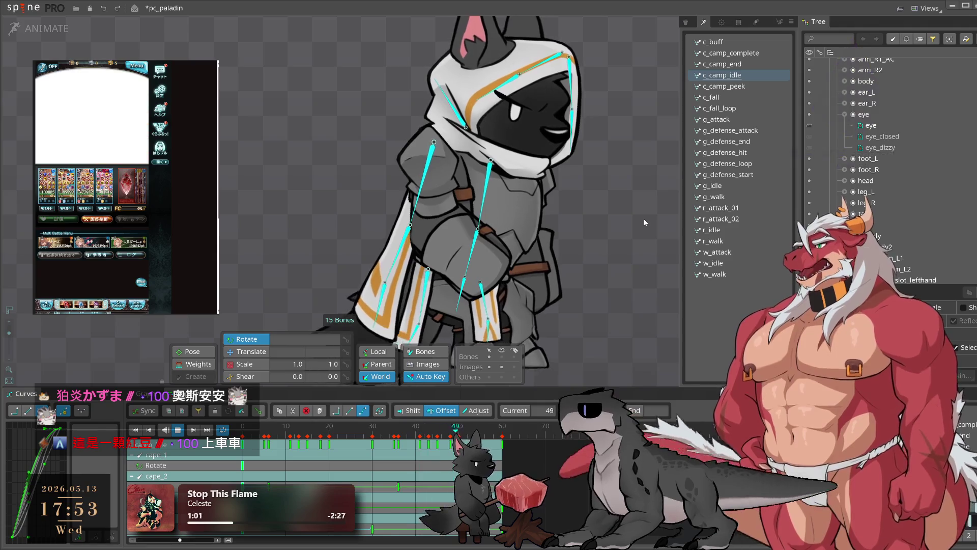
key("Escape")
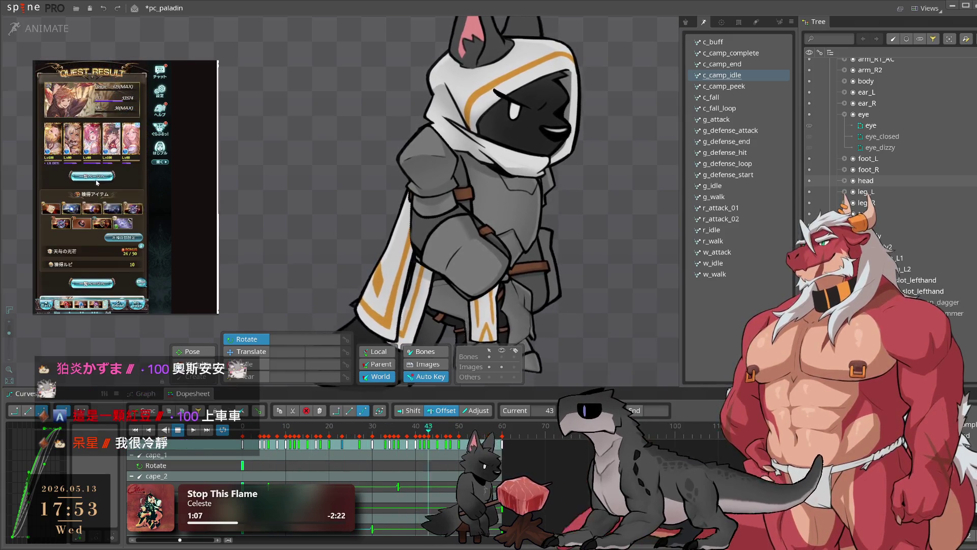
Join the Lv150 Proto Bahamut battle in the game, then rewind c_camp_idle to its start
left_click(98, 182)
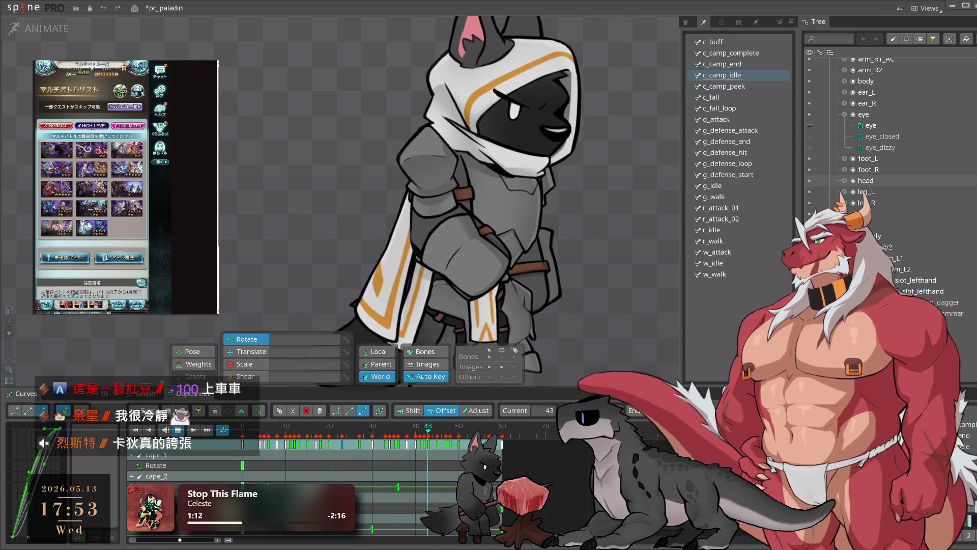
left_click(107, 224)
left_click(92, 231)
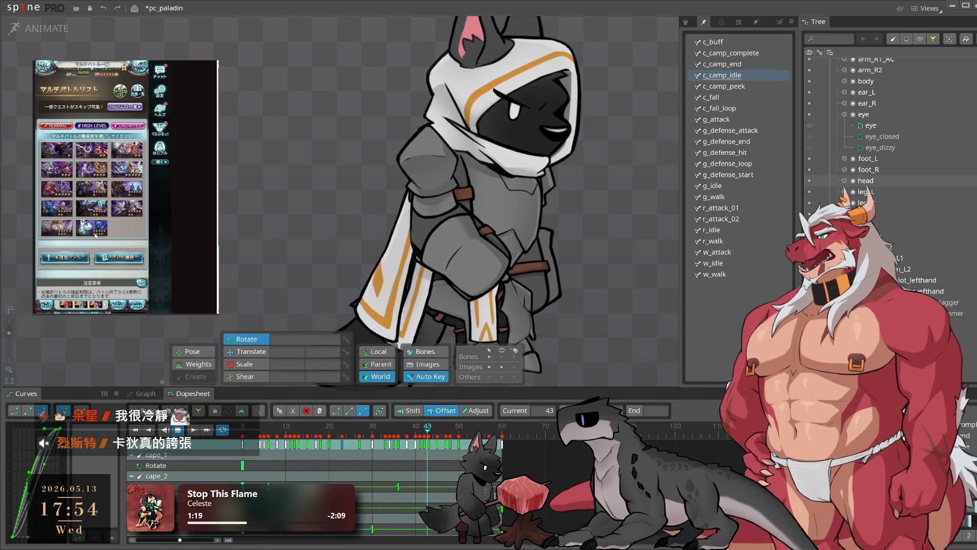
left_click(119, 182)
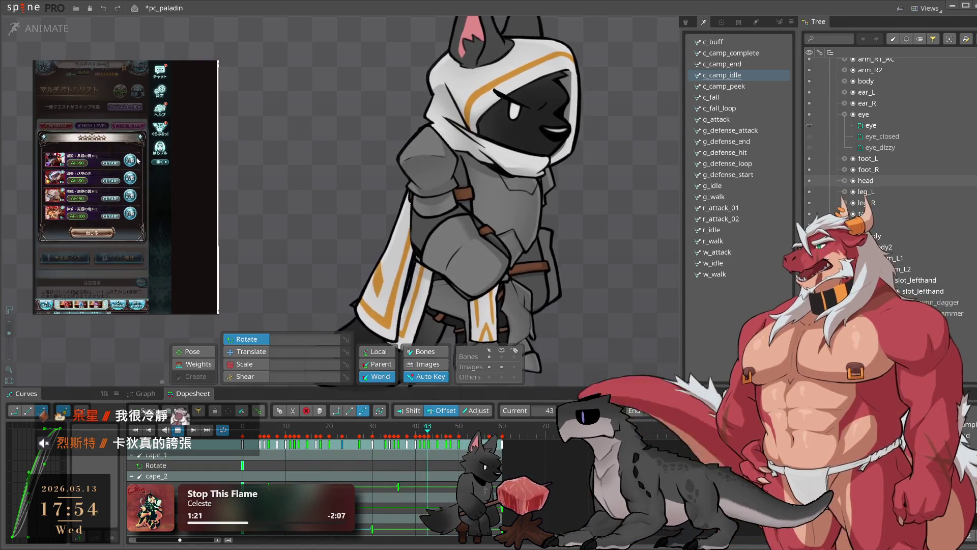
left_click(122, 245)
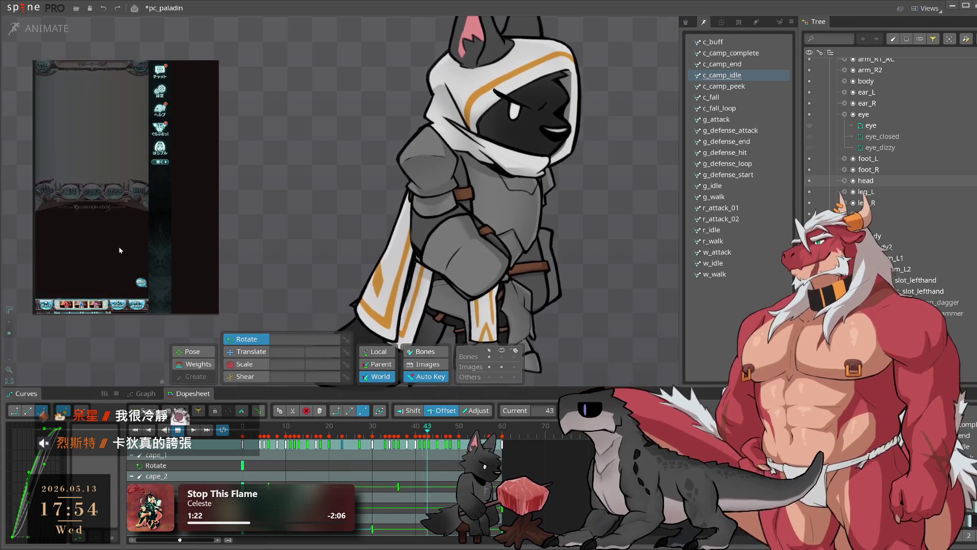
left_click(120, 246)
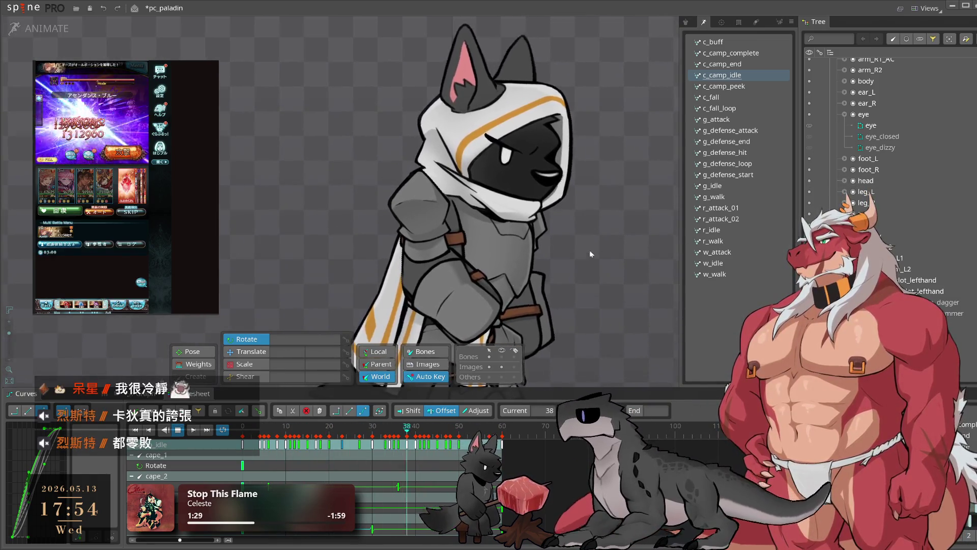
left_click_drag(277, 425, 250, 427)
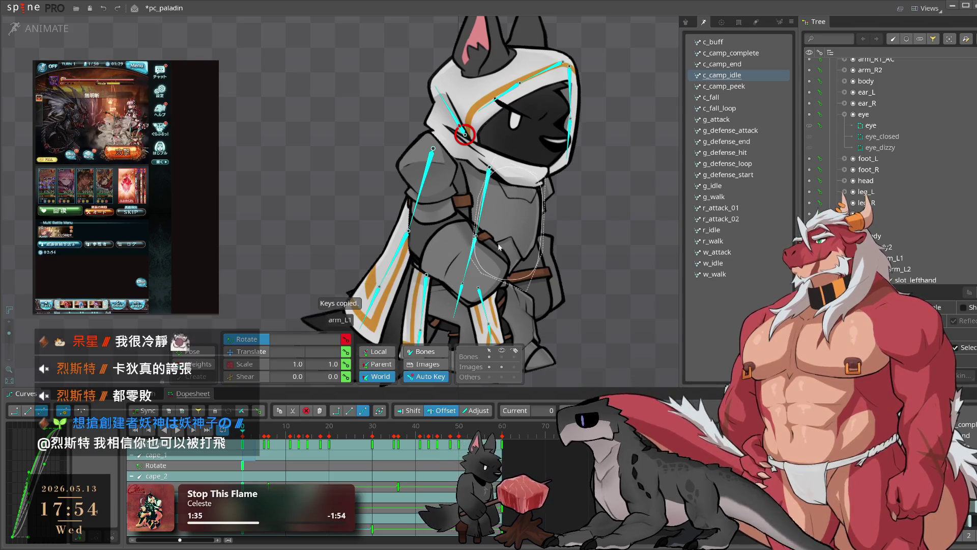
Paste the copied cape keys into the c_camp_peek animation
key("ctrl+a")
left_click(742, 89)
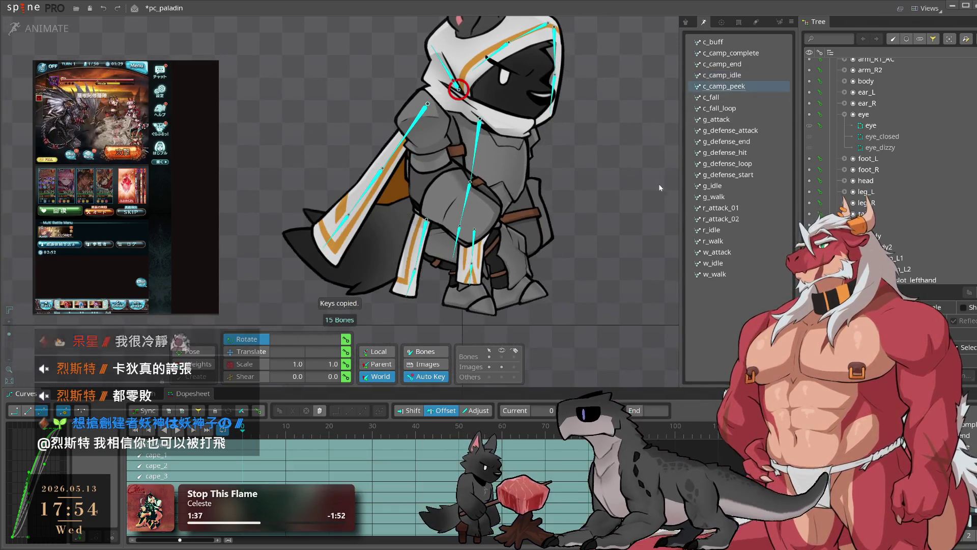
key("ctrl+v")
Flip between c_camp_idle and c_camp_peek to compare poses, then select the hip bone
left_click(737, 76)
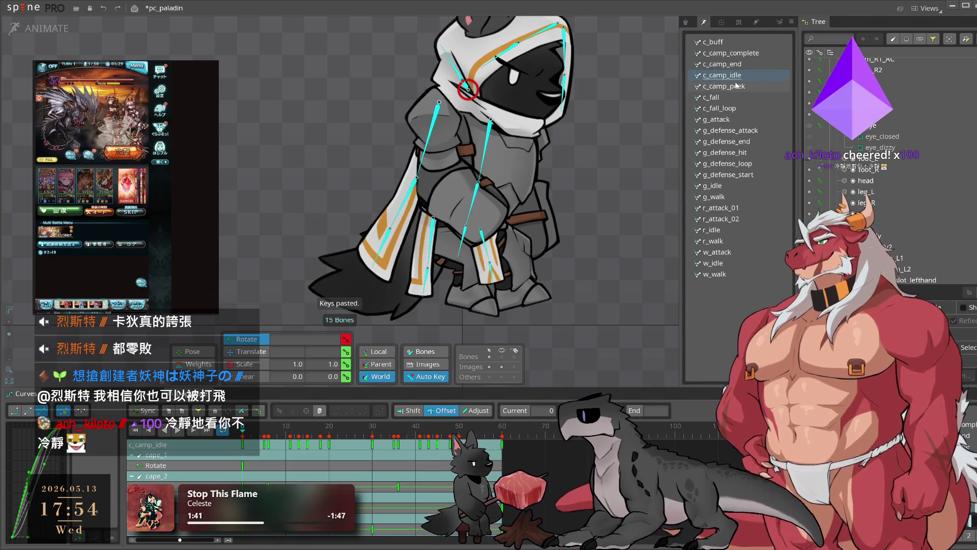
left_click(736, 87)
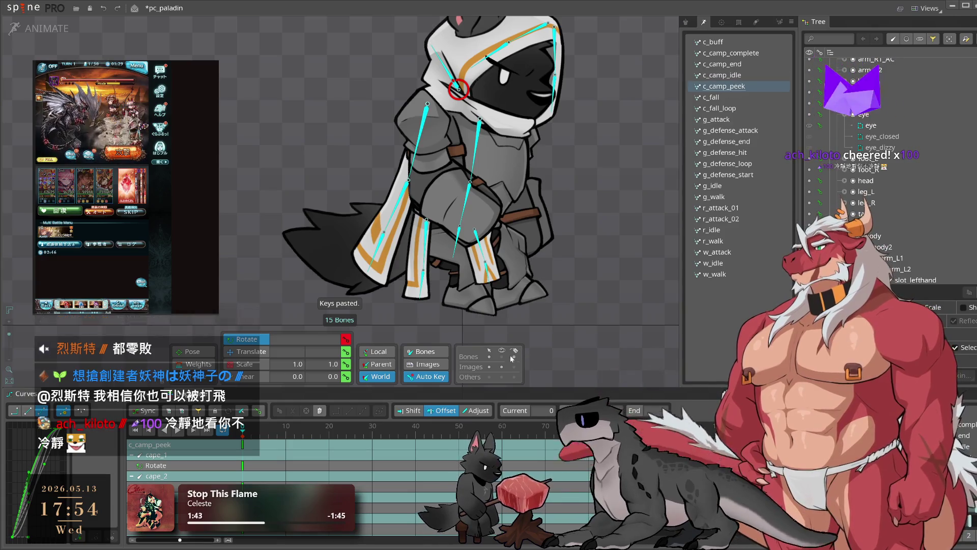
left_click(720, 76)
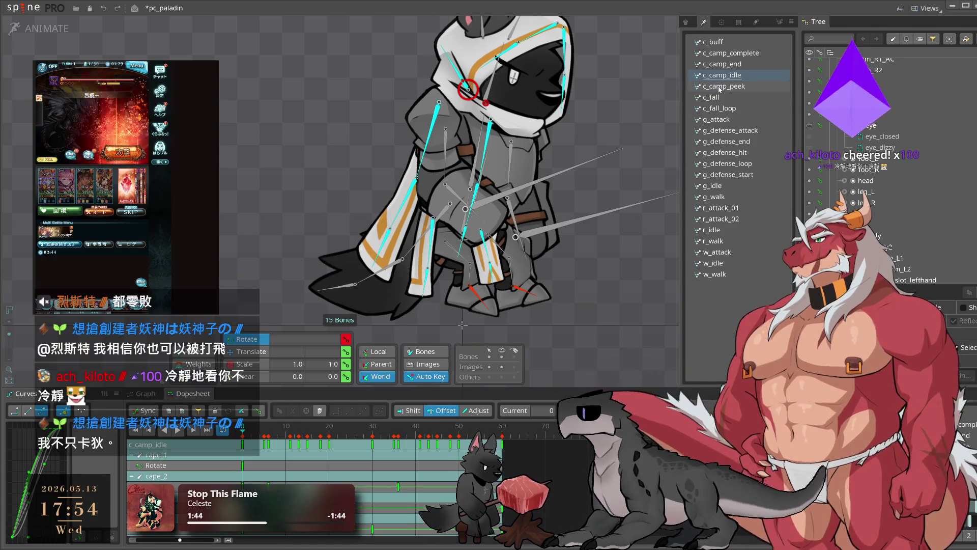
left_click(719, 88)
left_click(720, 76)
left_click(719, 87)
left_click(721, 77)
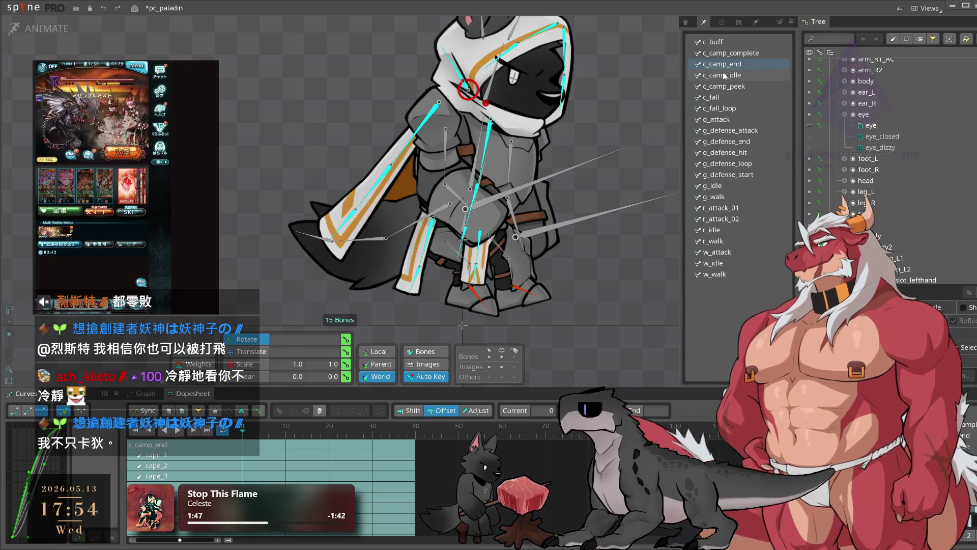
left_click(722, 88)
left_click(454, 243)
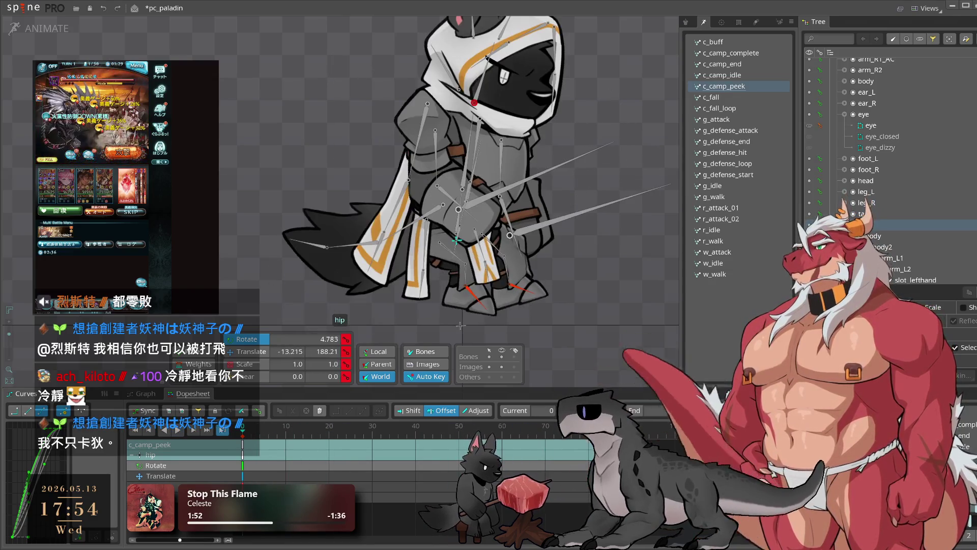
Check c_camp_peek's hip around frame 10, undo the last change, and deselect the hip
left_click(243, 436)
left_click(286, 430)
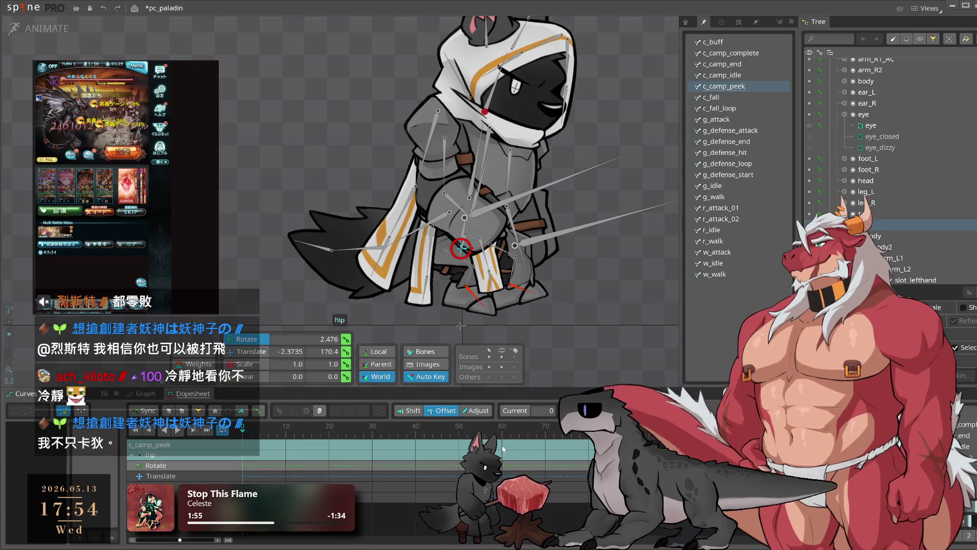
key("ctrl+z")
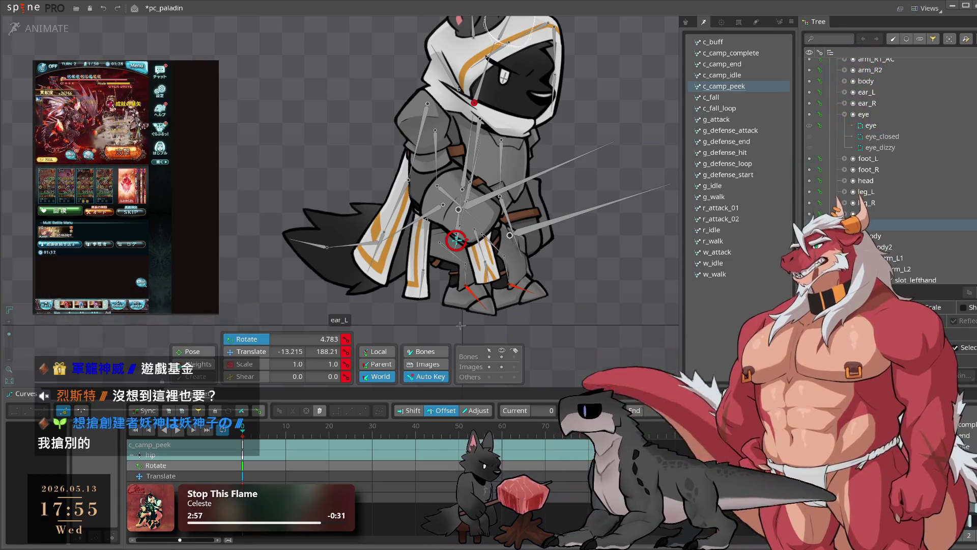
key("Escape")
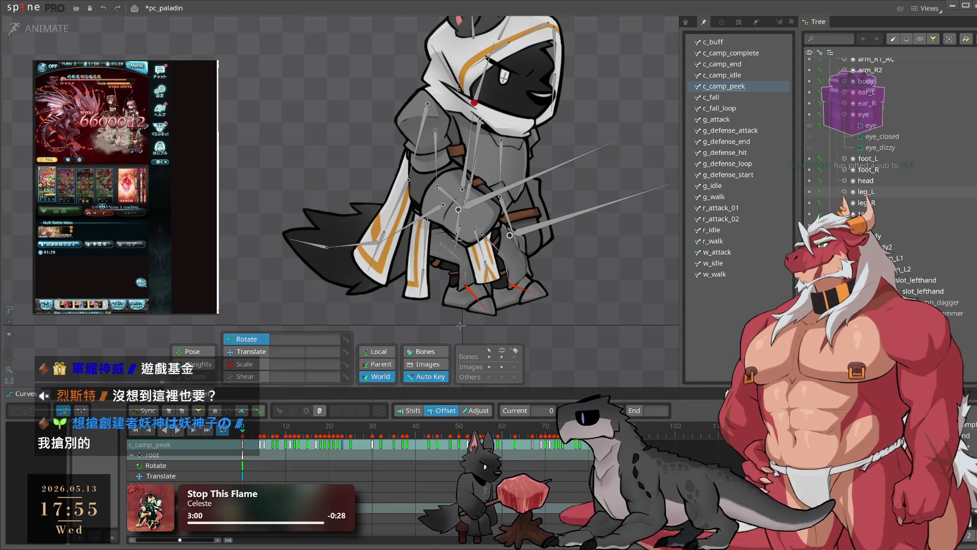
Dismiss the game's rescue request, play c_camp_peek, then select c_camp_idle's hip bone
left_click(58, 244)
left_click(111, 250)
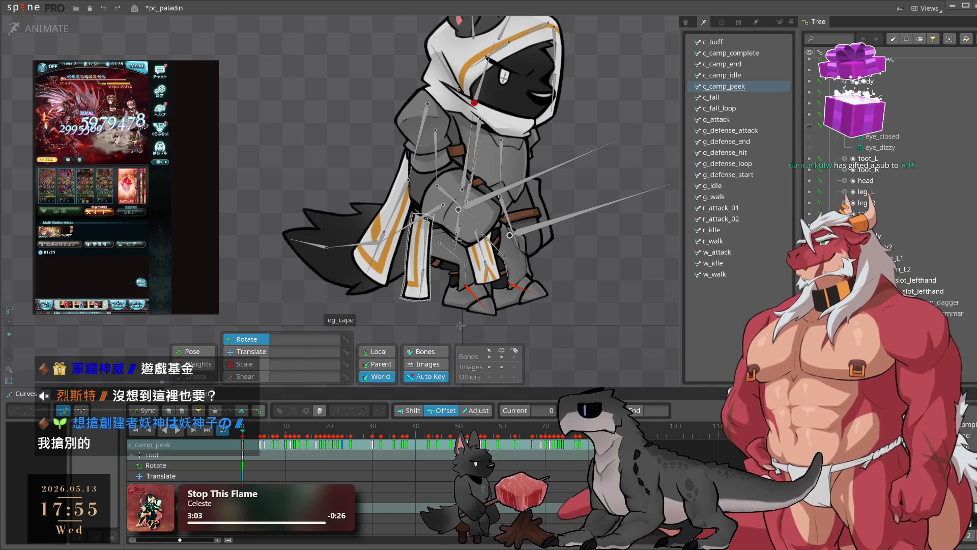
key("space")
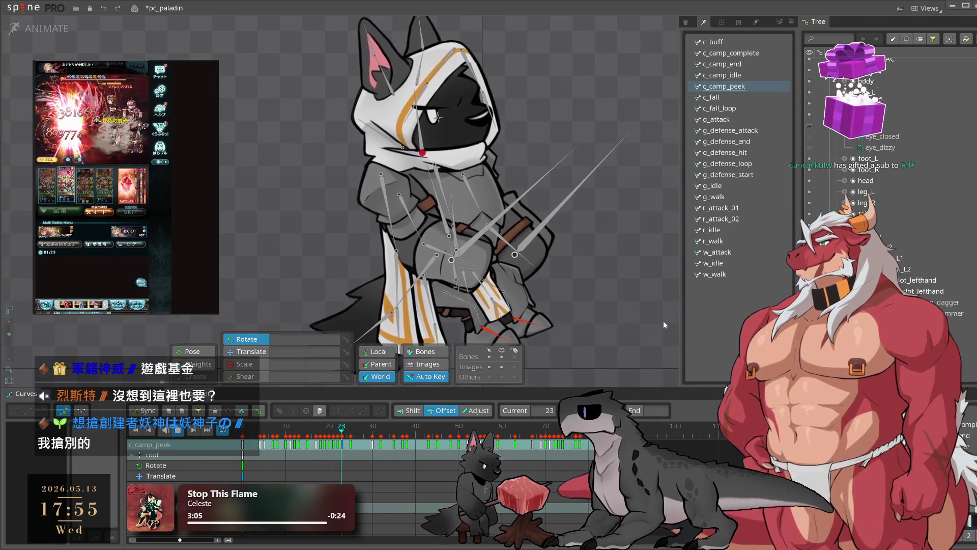
key("Up")
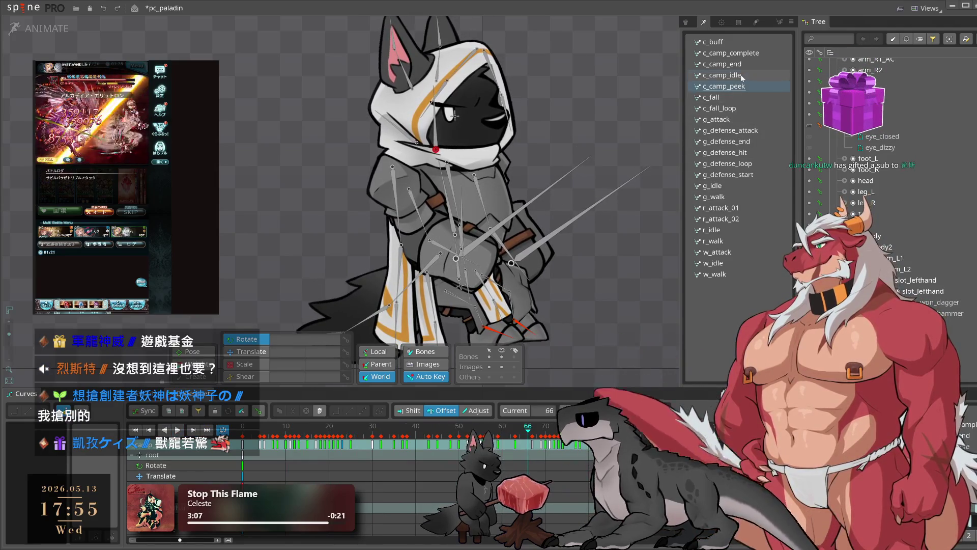
left_click(478, 282)
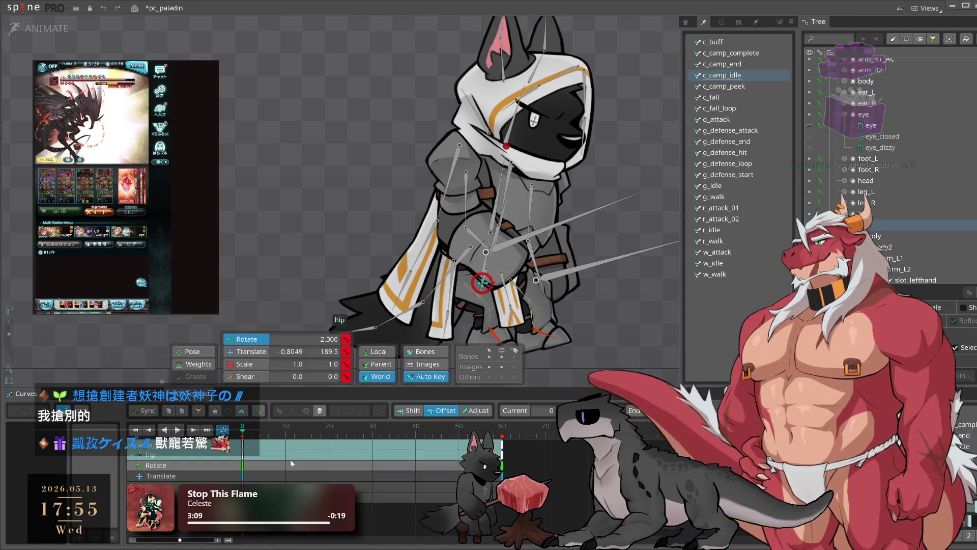
Paste the hip keys copied from c_camp_idle into c_camp_peek
key("ctrl+c")
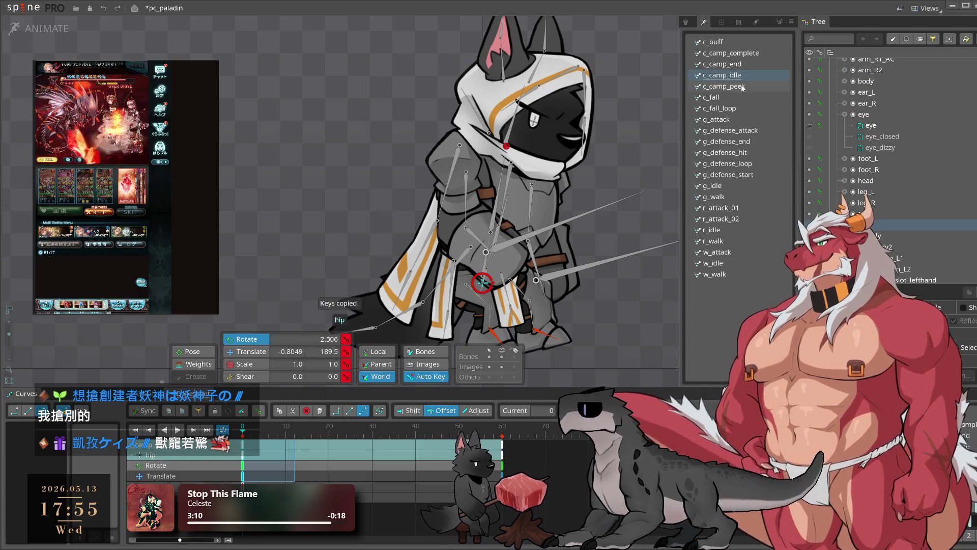
left_click(742, 87)
key("ctrl+v")
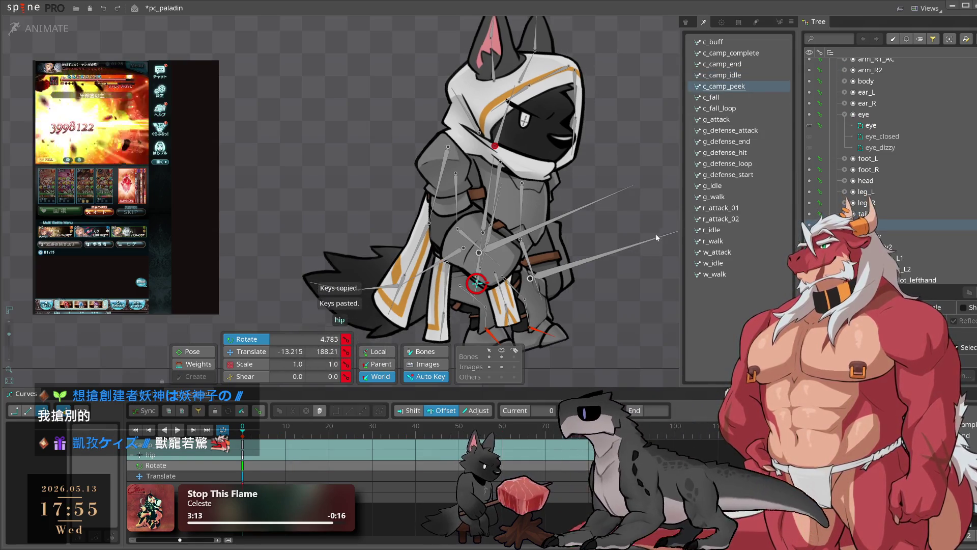
Compare with the c_camp_idle pose, then delete c_camp_peek's root keys at frame 0
left_click(747, 75)
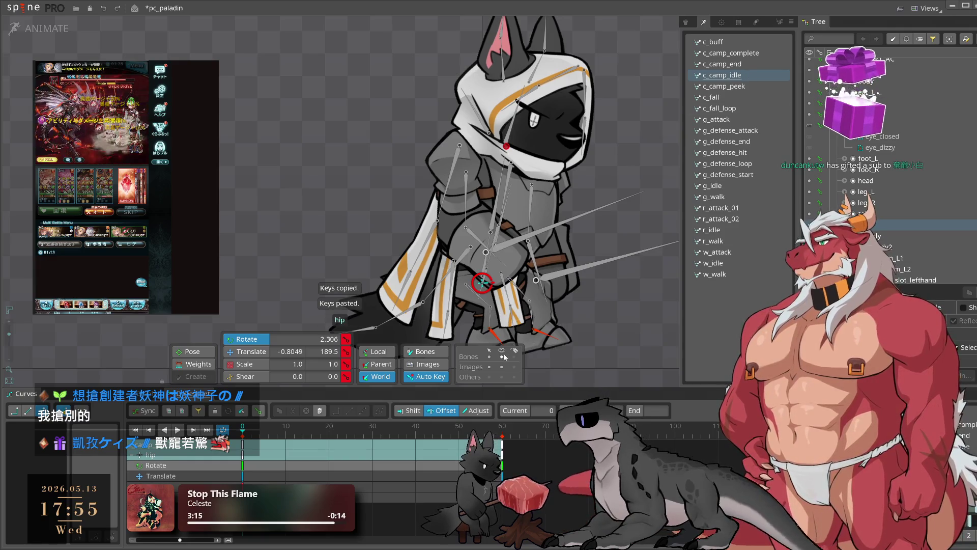
mouse_move(555, 328)
left_mouse_down()
mouse_move(612, 317)
mouse_move(567, 313)
left_mouse_up()
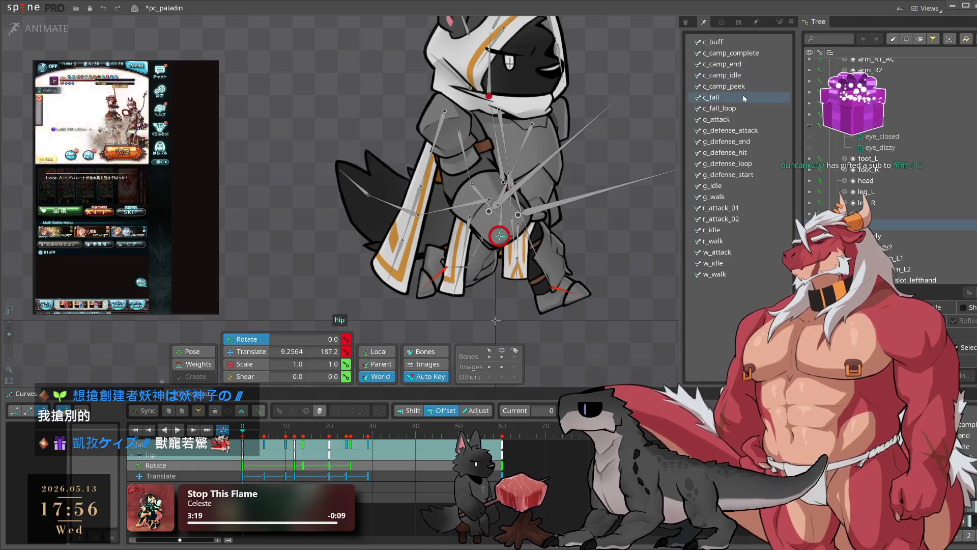
left_click(743, 88)
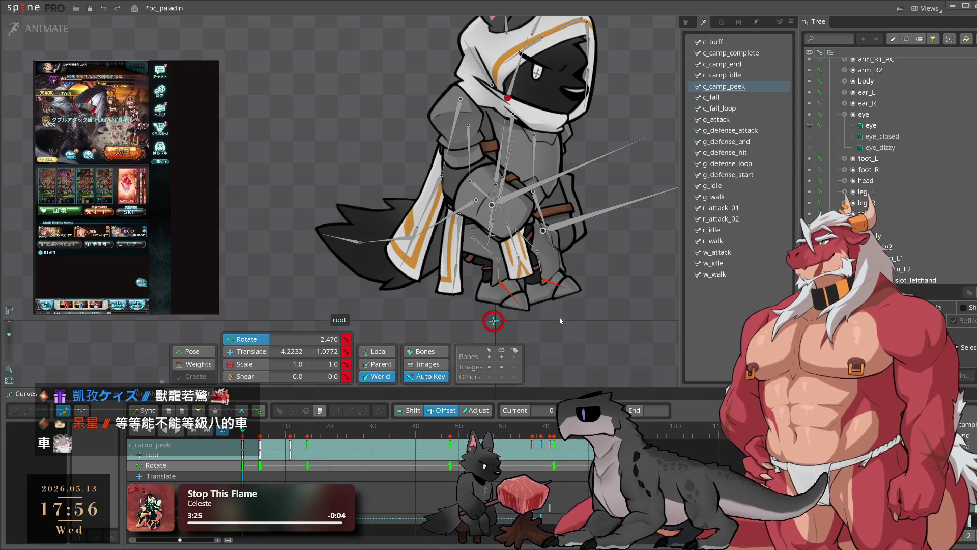
left_click(349, 436)
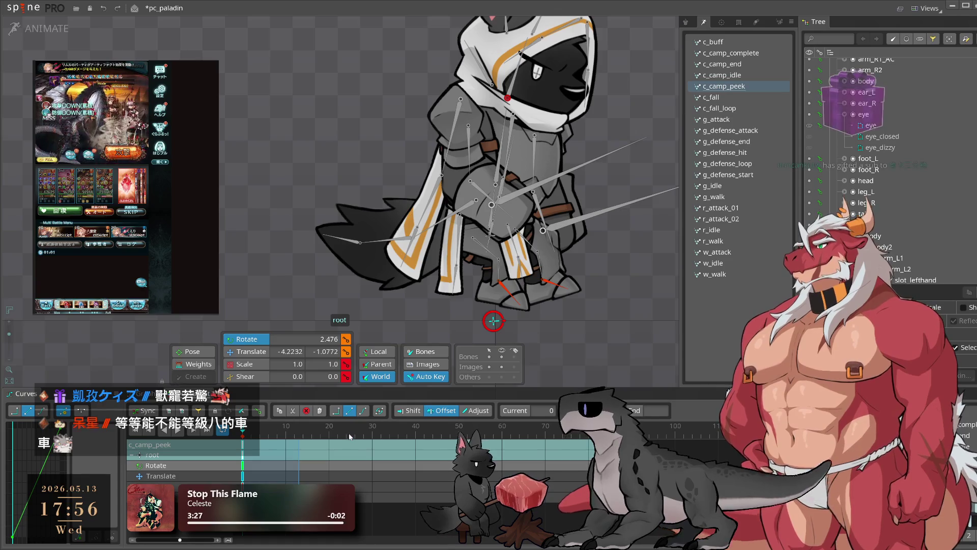
key("Delete")
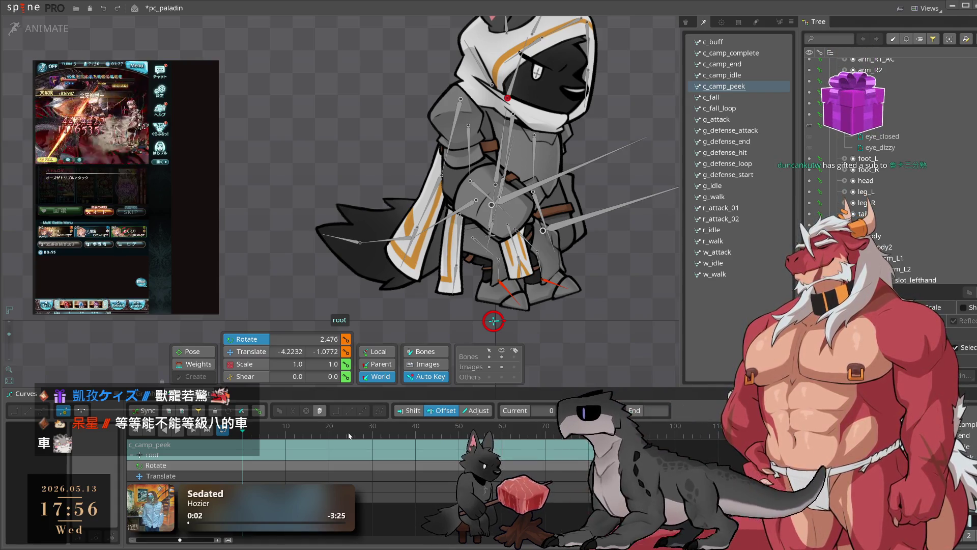
key("space")
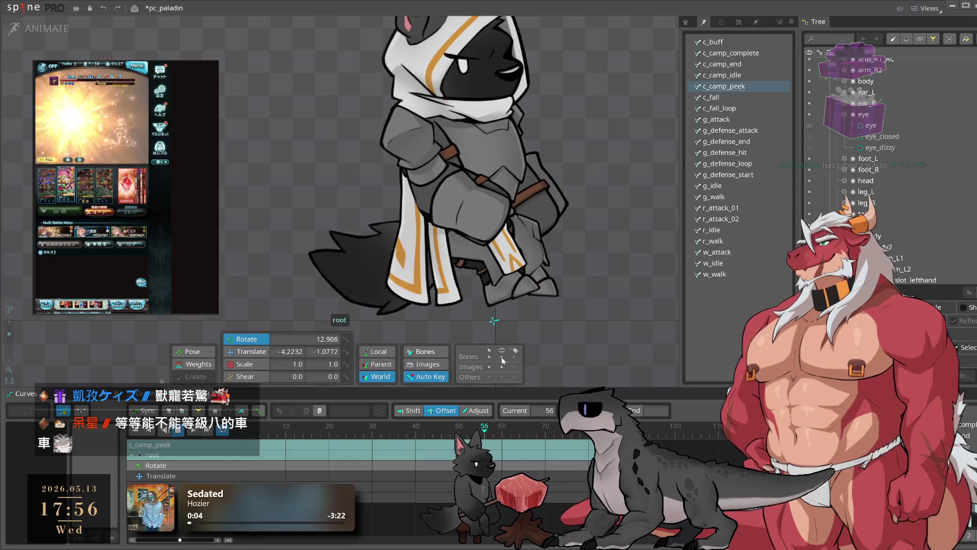
scroll(541, 298, "down", 5)
scroll(900, 170, "up", 5)
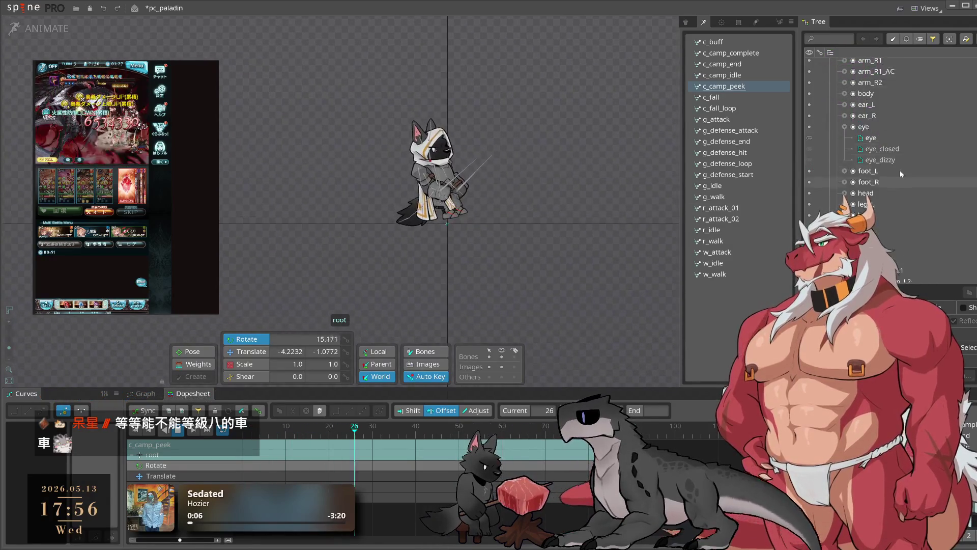
scroll(444, 209, "up", 5)
scroll(444, 210, "up", 2)
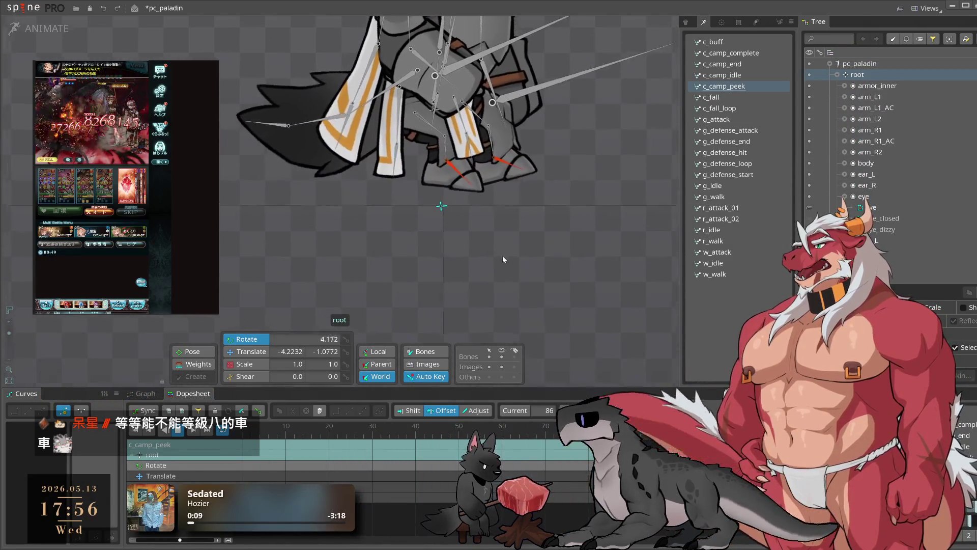
left_click(731, 74)
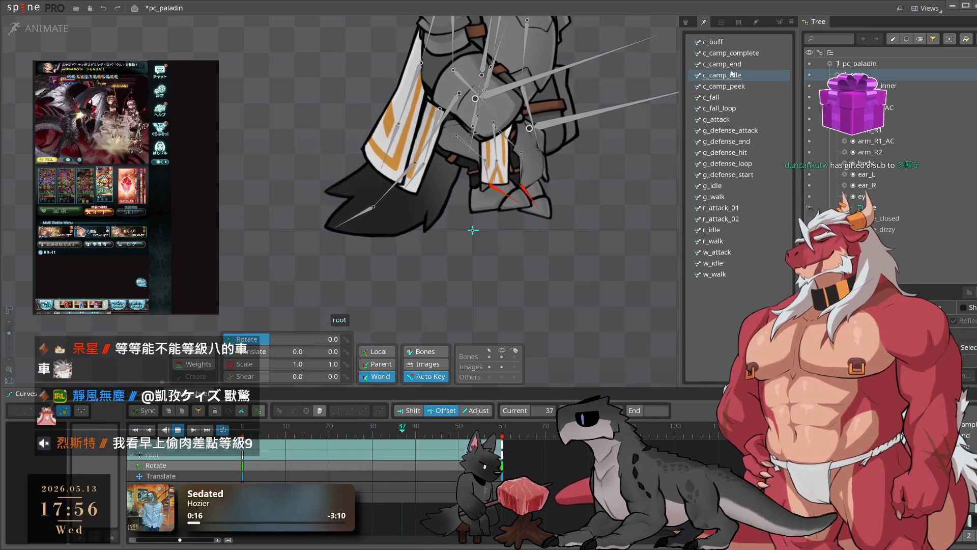
scroll(496, 260, "up", 1)
scroll(578, 274, "up", 3)
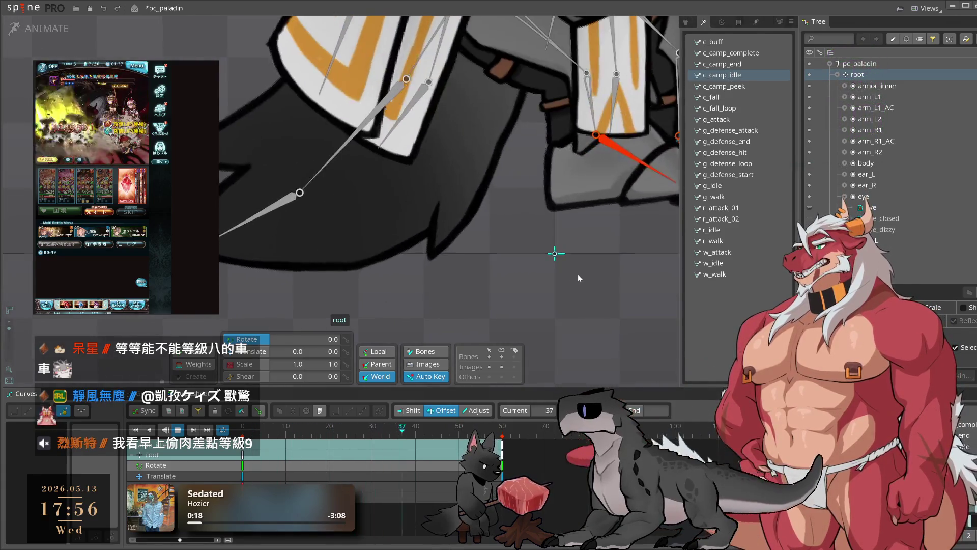
left_click(740, 87)
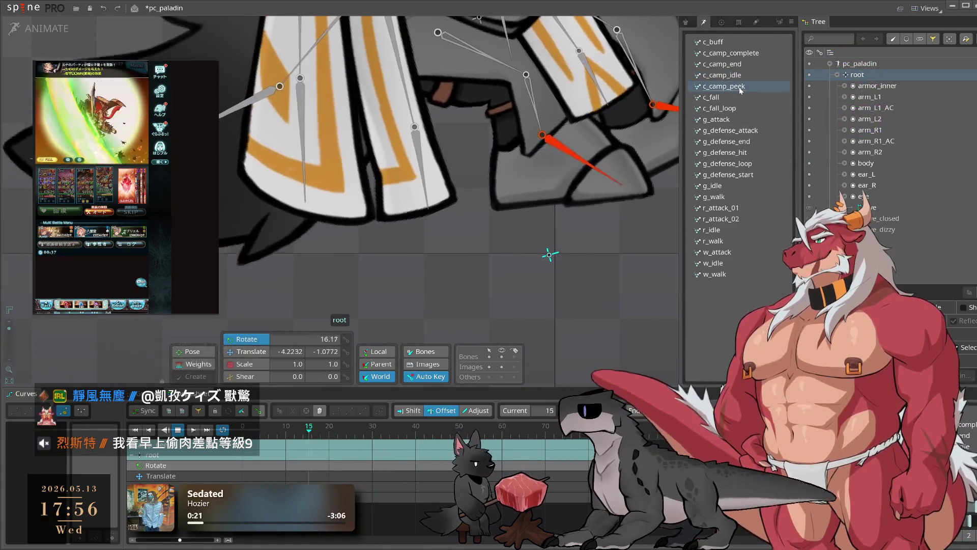
scroll(495, 230, "down", 3)
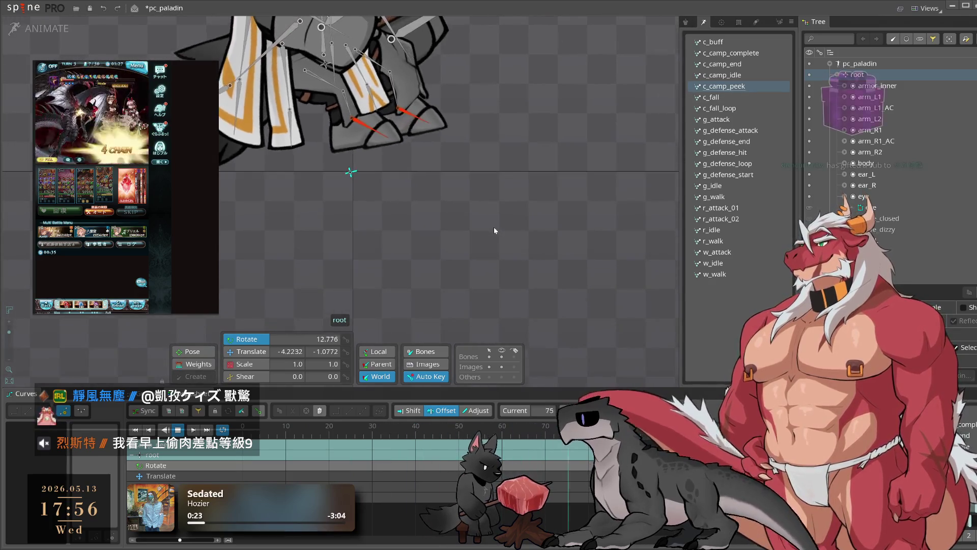
left_click(444, 263)
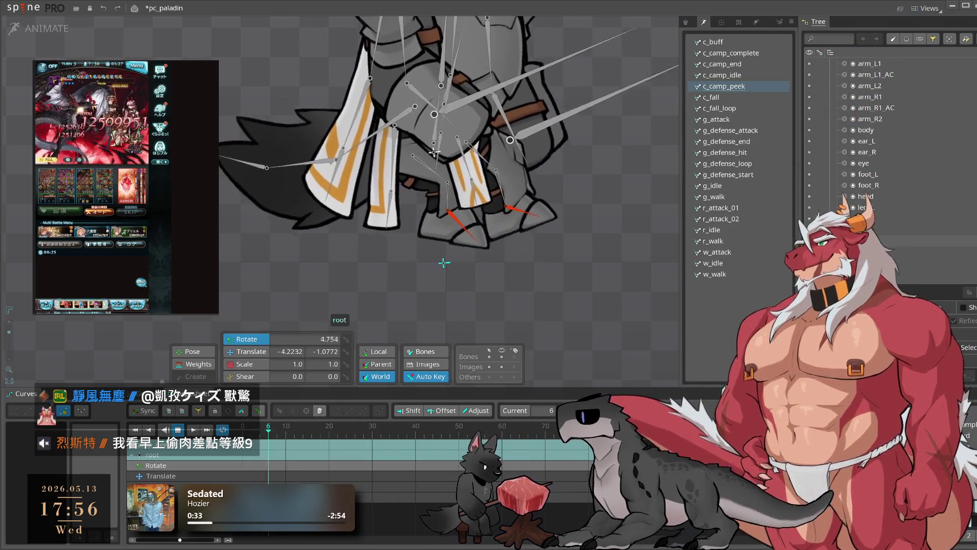
scroll(851, 61, "up", 1)
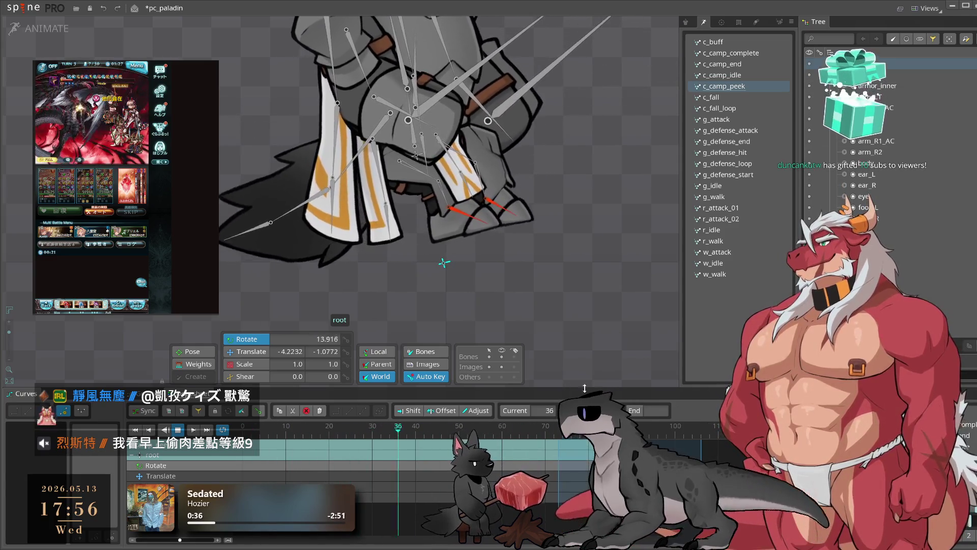
left_click(601, 280)
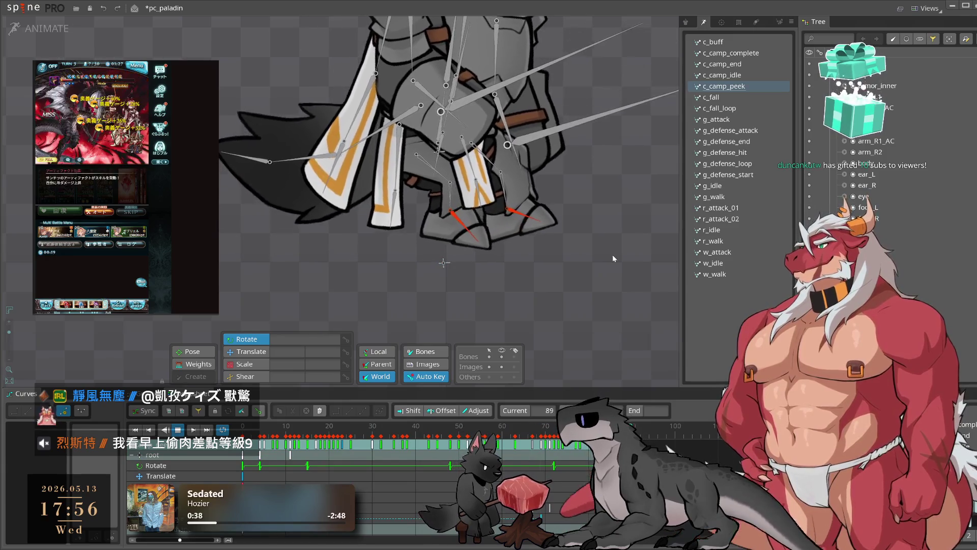
left_click(444, 263)
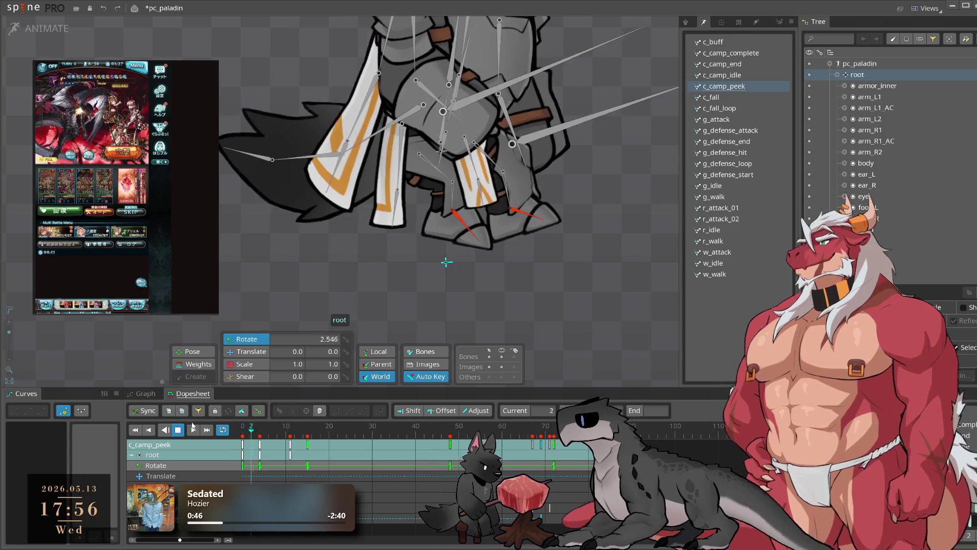
left_click(243, 431)
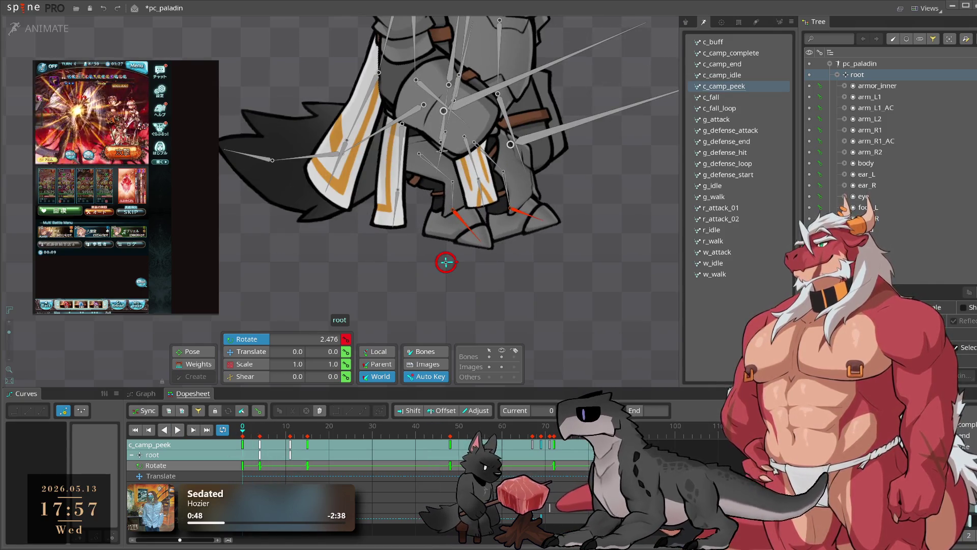
Paste c_camp_idle's frame-0 root keys into c_camp_peek, zeroing rotation and translate, and play it
left_click(735, 76)
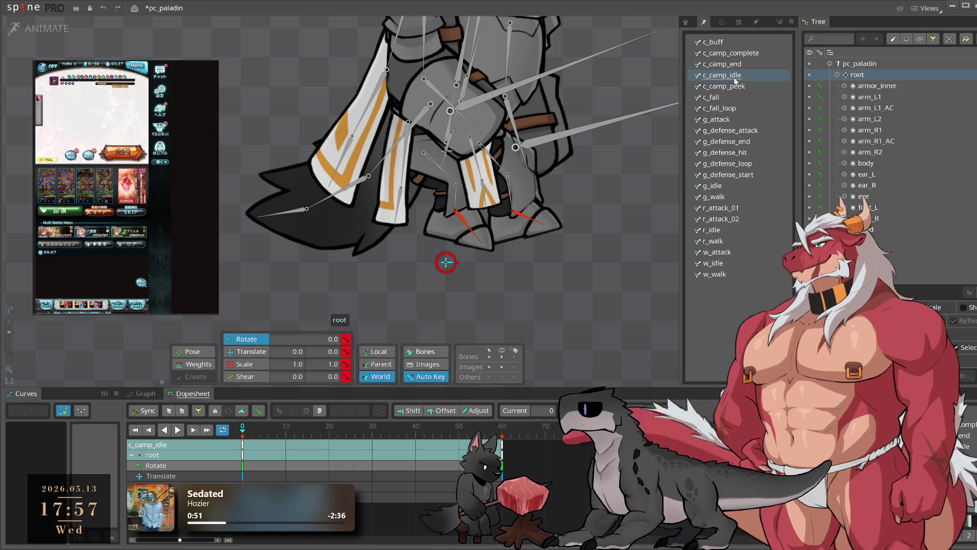
left_click(244, 446)
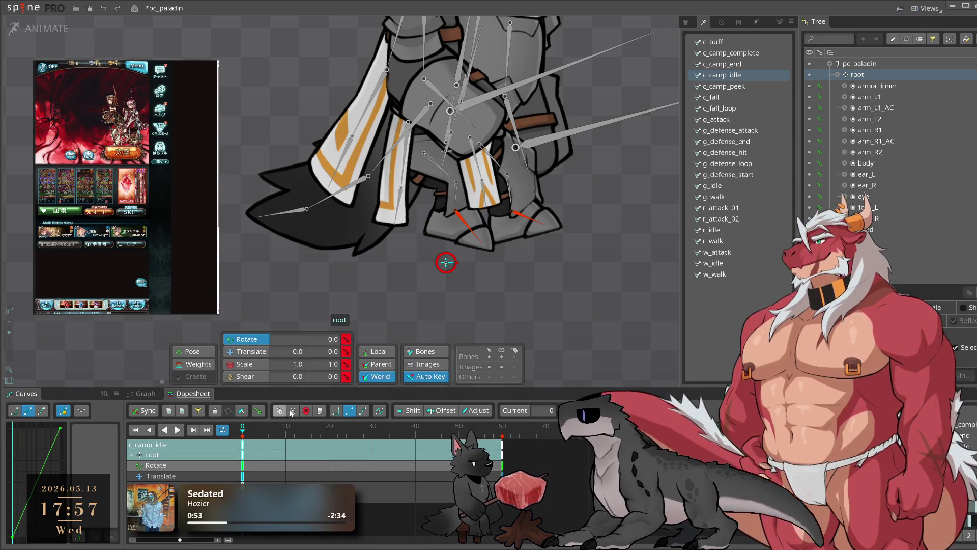
key("ctrl+c")
left_click(736, 87)
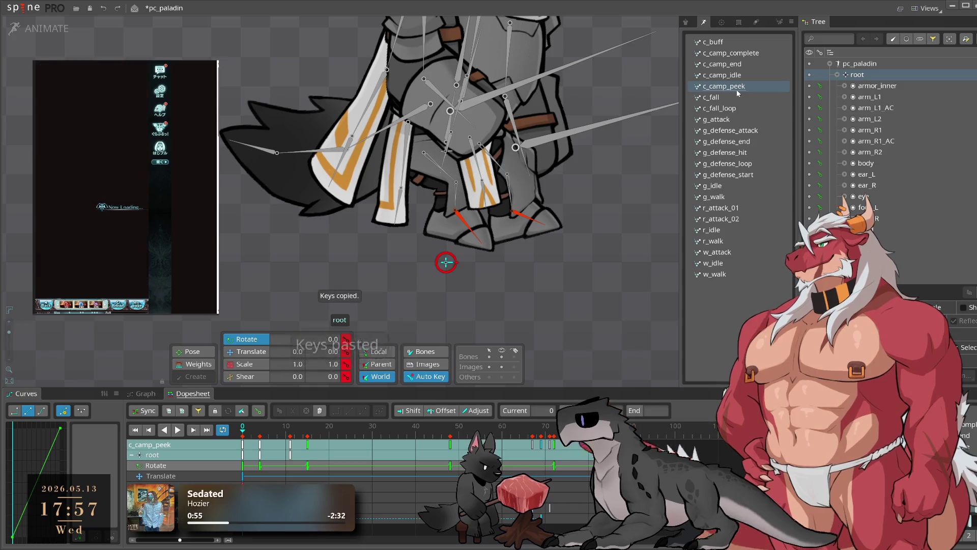
key("ctrl+v")
key("End")
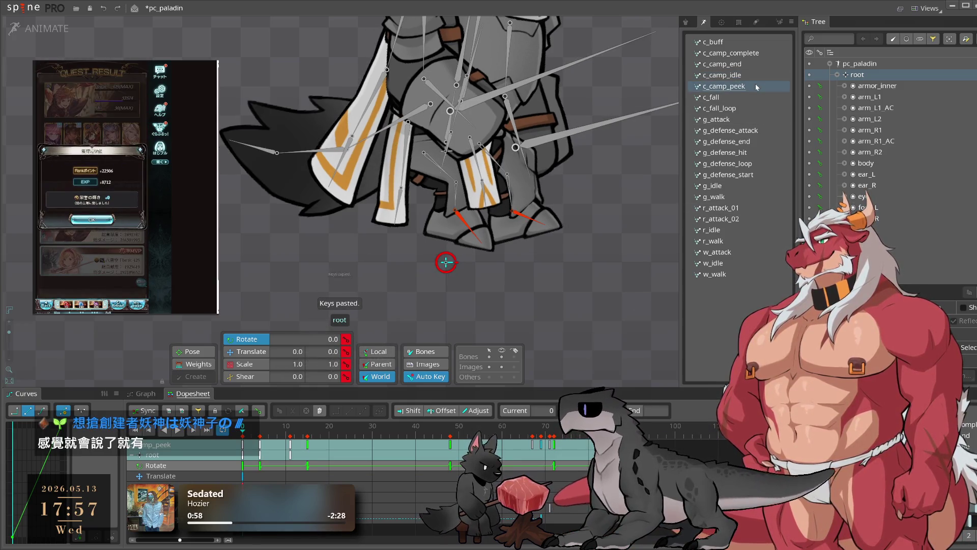
key("space")
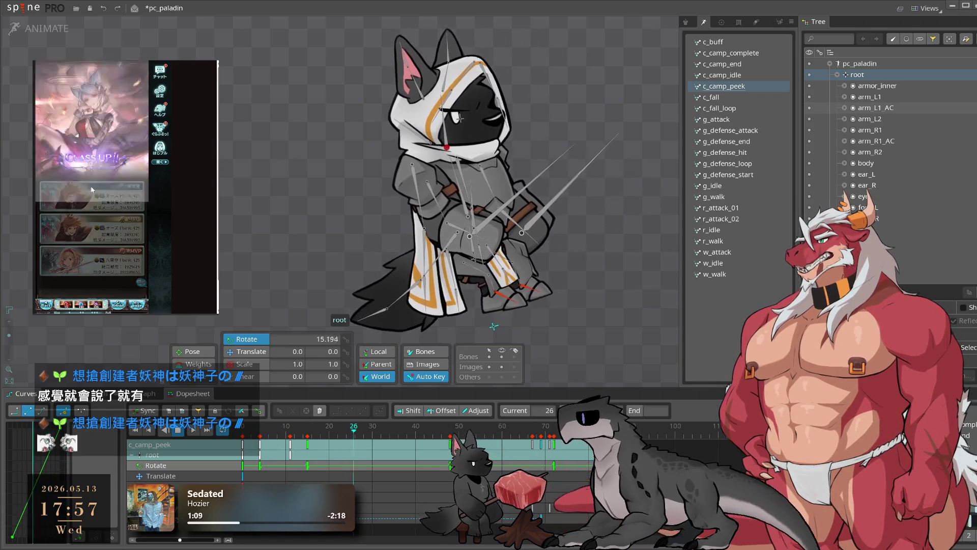
key("alt+Left")
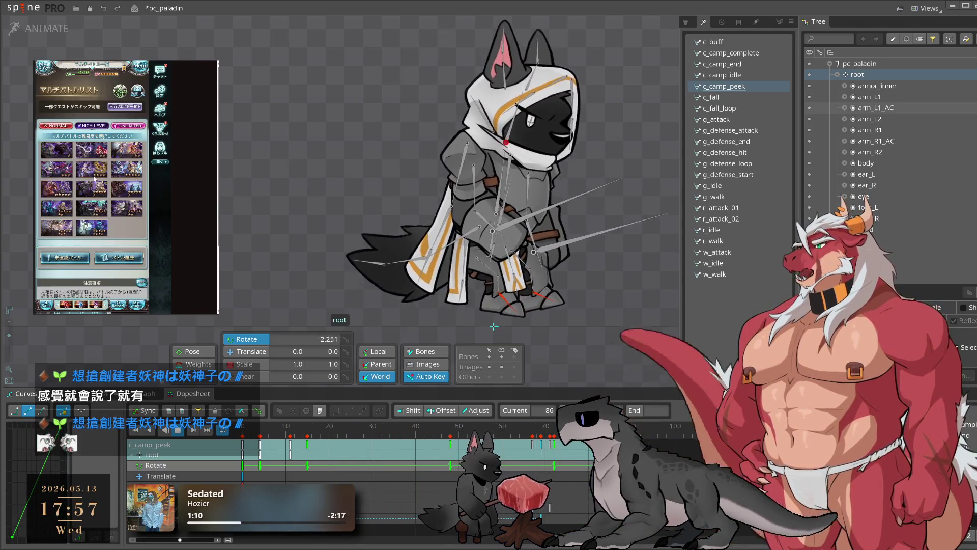
left_click(73, 209)
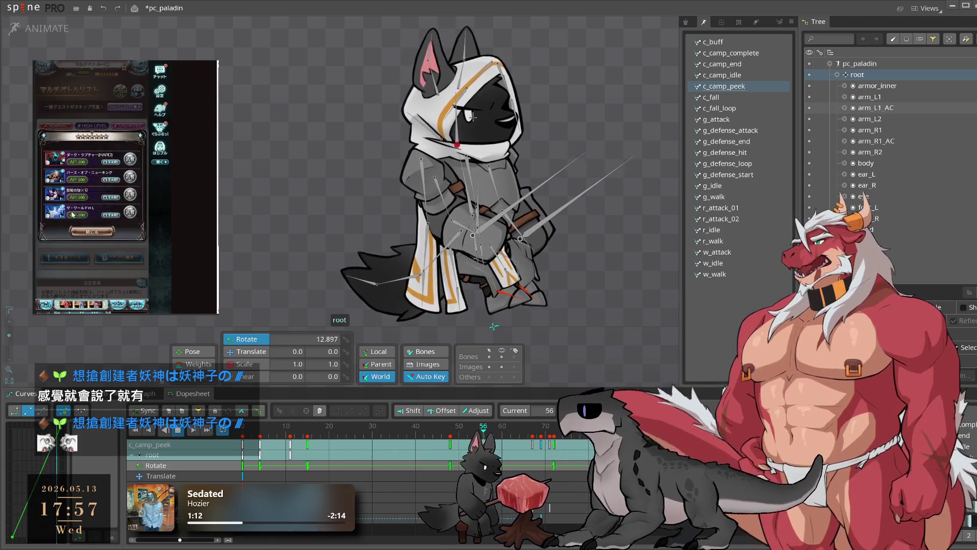
left_click(96, 235)
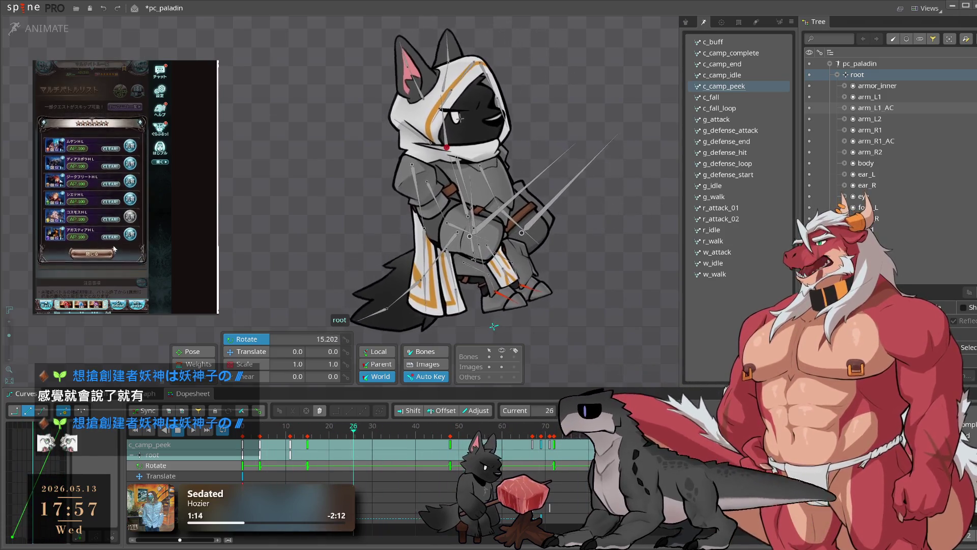
left_click(128, 220)
left_click(92, 256)
left_click(93, 111)
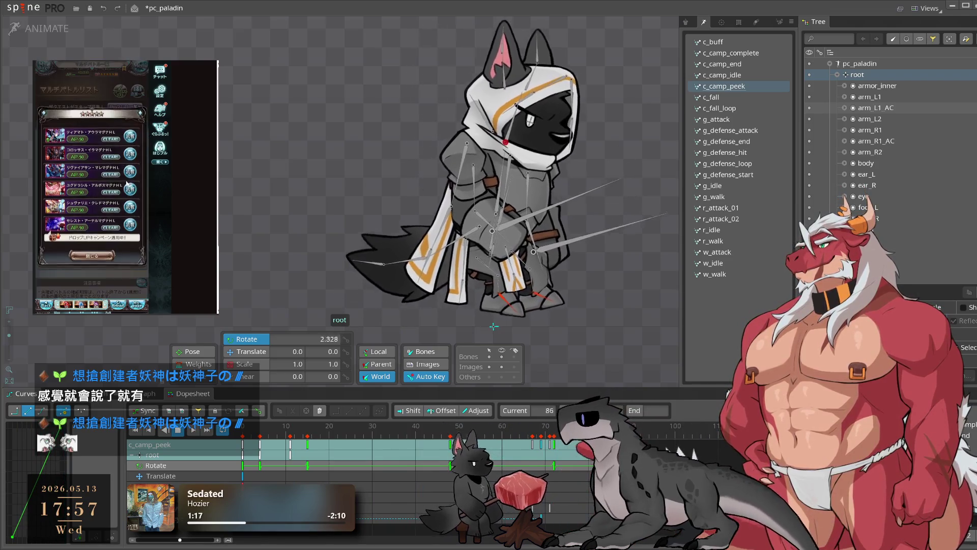
left_click(92, 136)
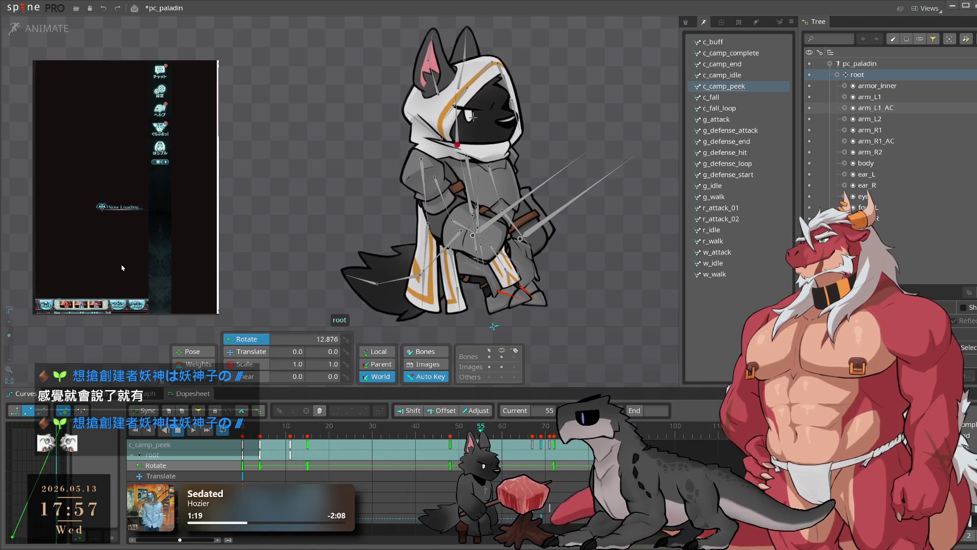
left_click(91, 178)
left_click(119, 239)
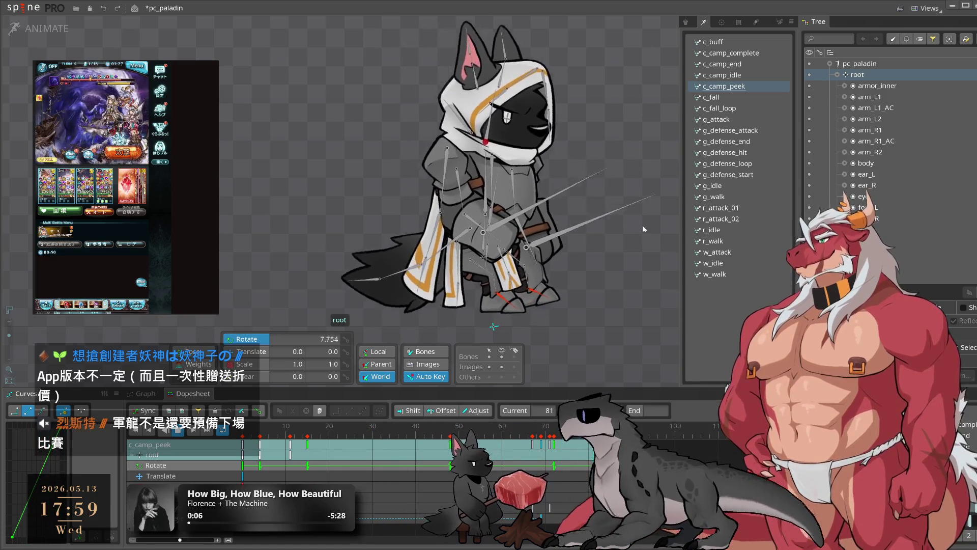
Select the tail bones in c_camp_idle and compare it against c_camp_peek and c_camp_end
left_click(742, 75)
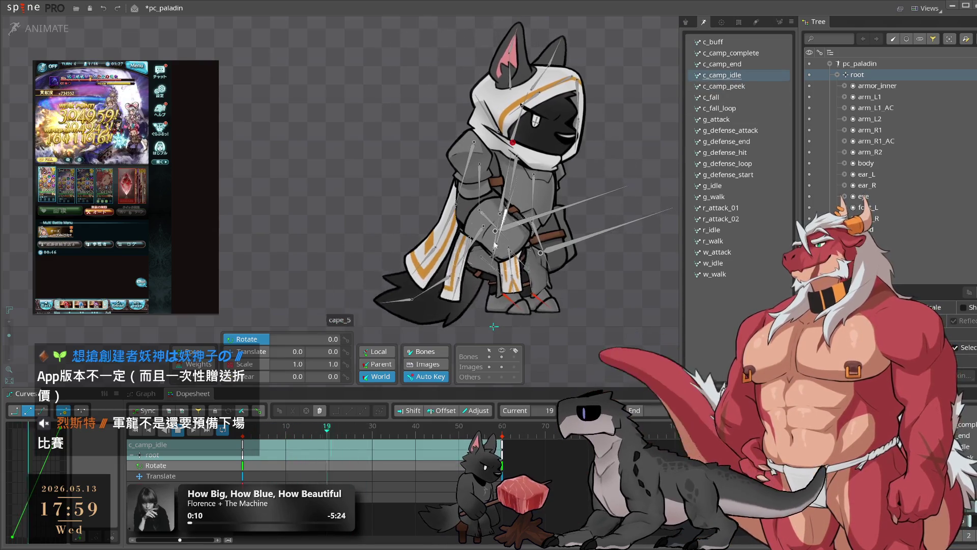
left_click(447, 323)
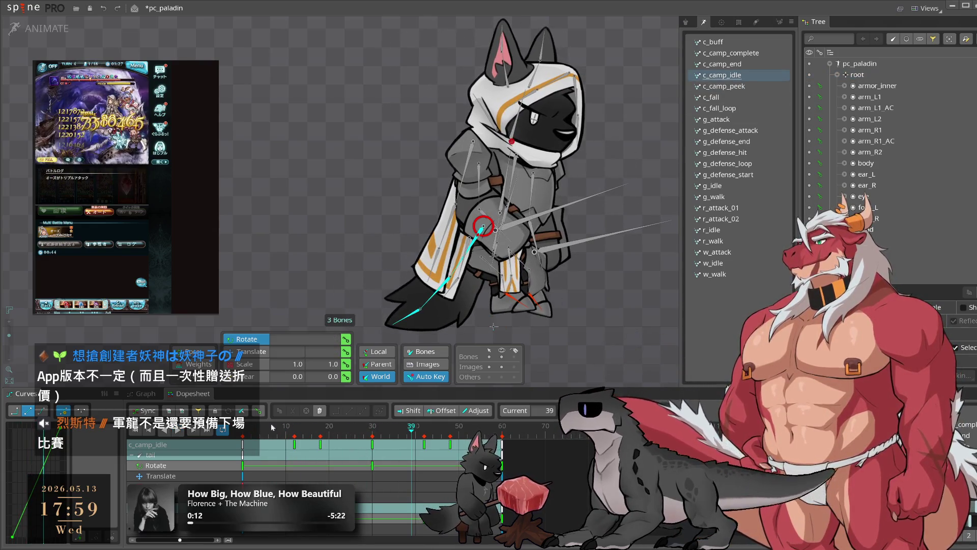
left_click(747, 87)
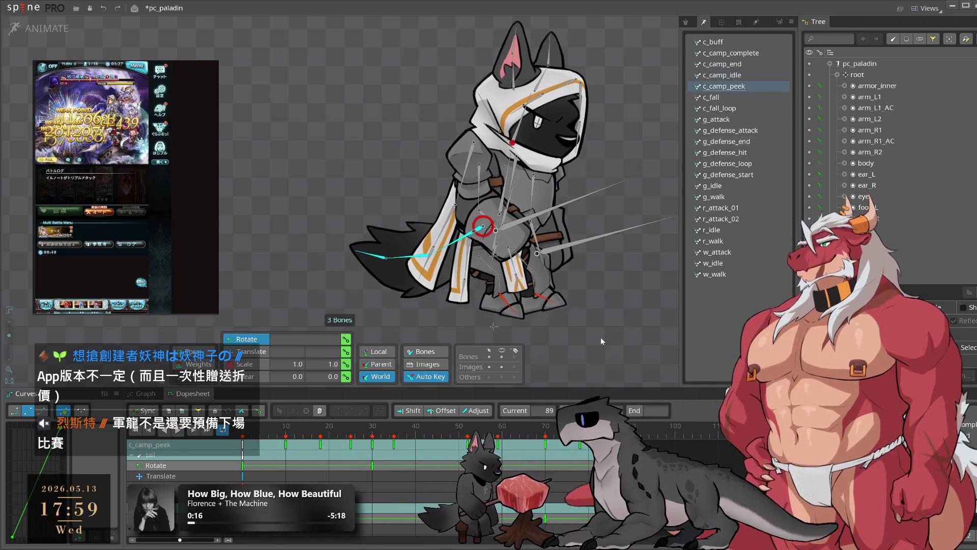
left_click(599, 333)
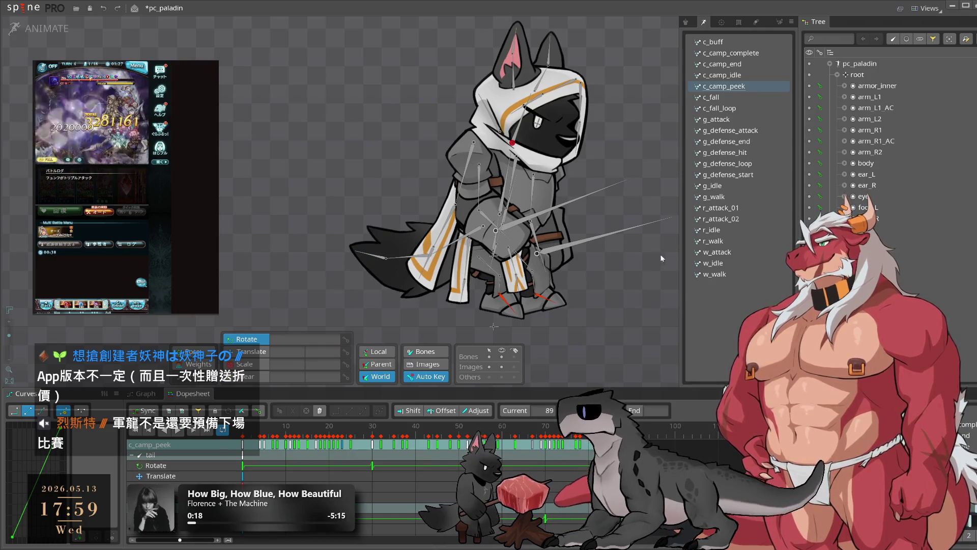
left_click(744, 77)
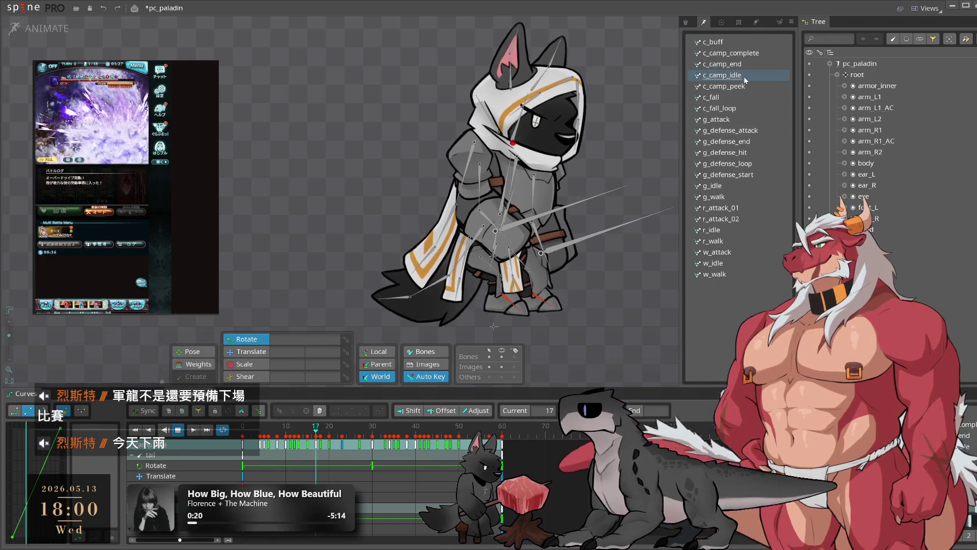
left_click(744, 66)
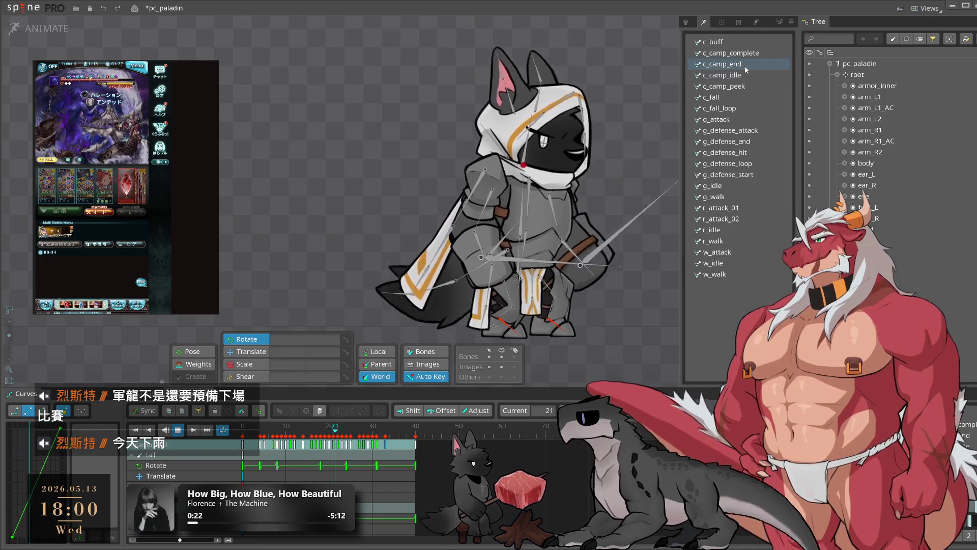
left_click(739, 75)
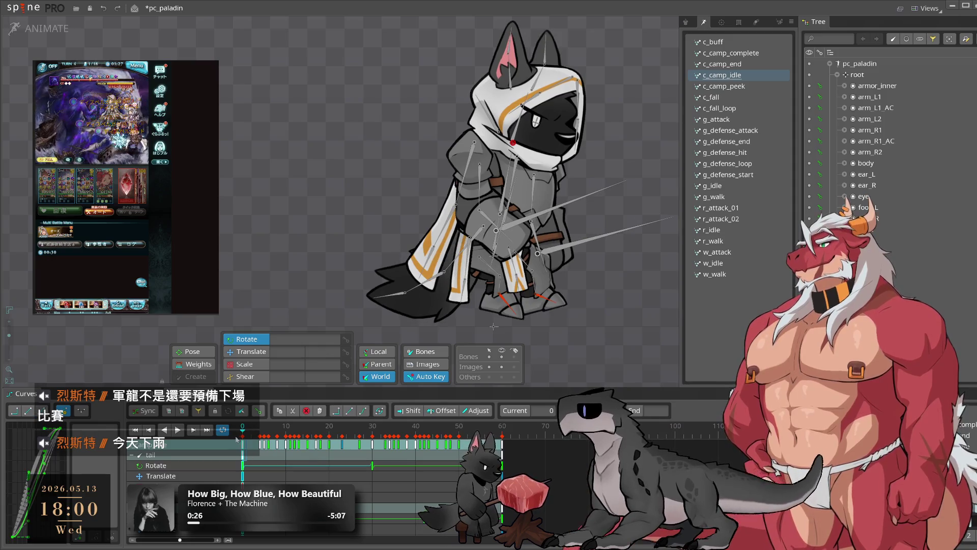
Paste c_camp_idle's selected keys into c_camp_end and return to c_camp_idle
key("ctrl+c")
left_click(729, 65)
key("ctrl+v")
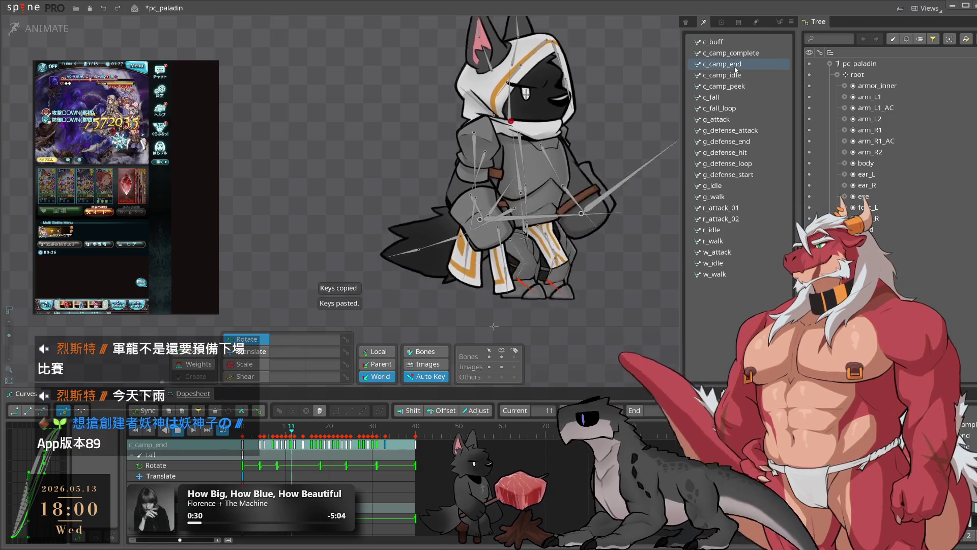
left_click(737, 76)
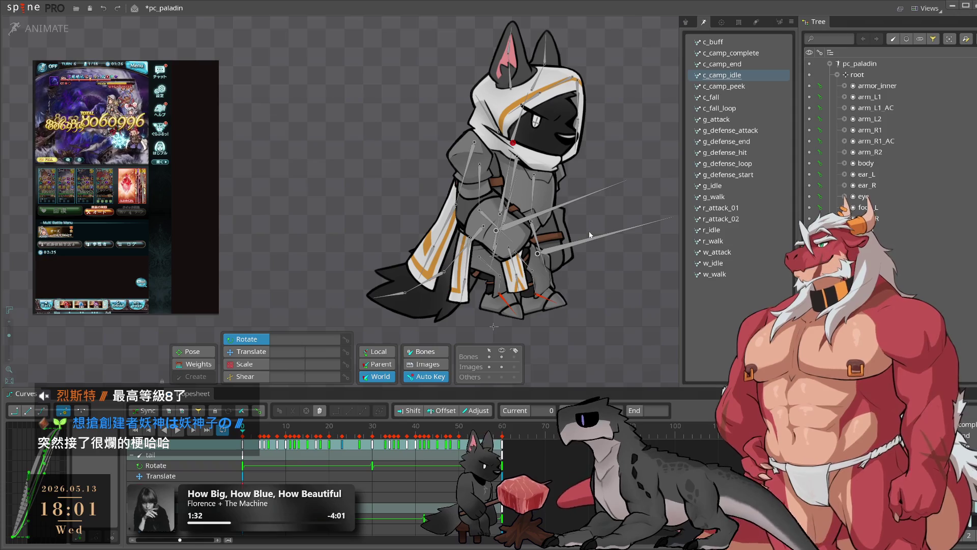
Play c_camp_idle to review its motion, then move on to c_camp_peek
key("space")
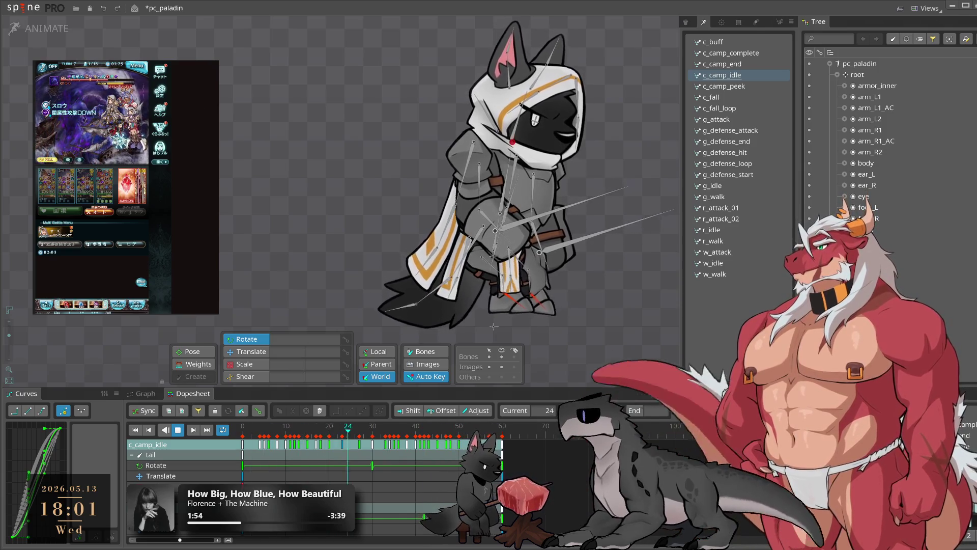
left_click(756, 85)
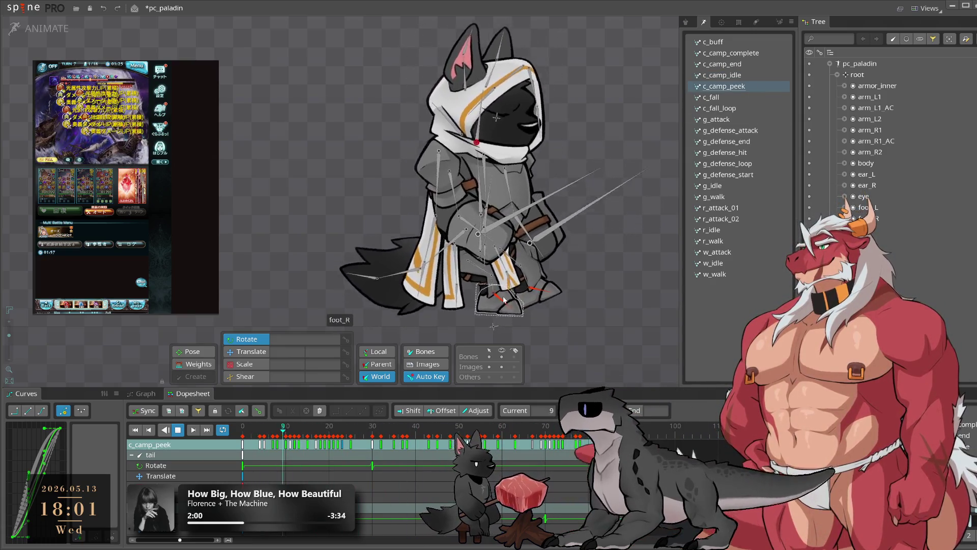
Select the tail bone, copy its frame-0 key in c_camp_idle, and preview idle against c_camp_peek
left_click(451, 244)
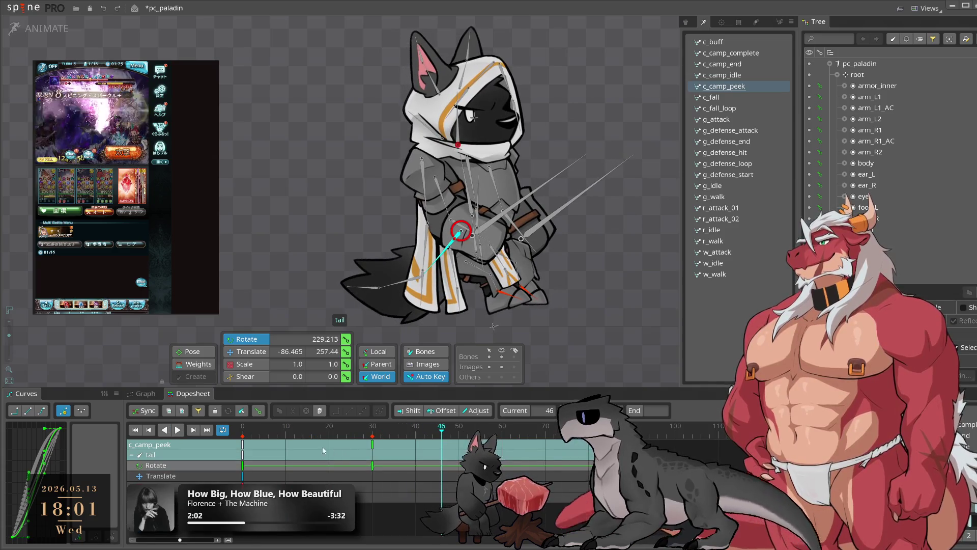
left_click(244, 432)
left_click(744, 76)
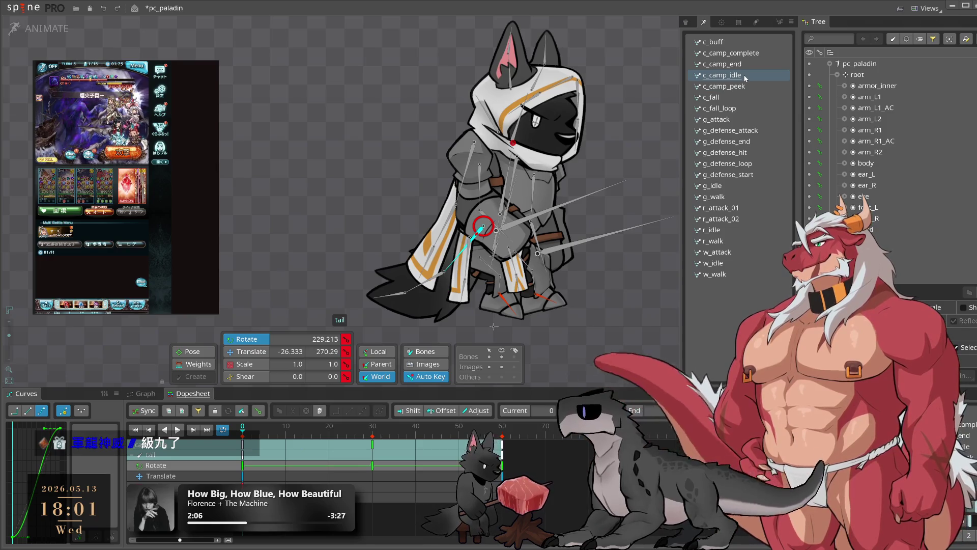
left_click(287, 449)
left_click(243, 443)
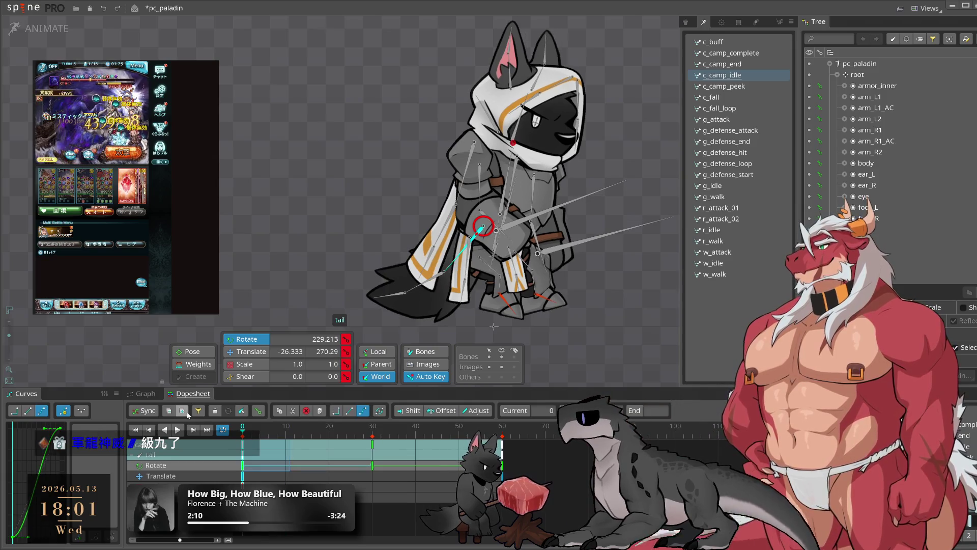
key("ctrl+c")
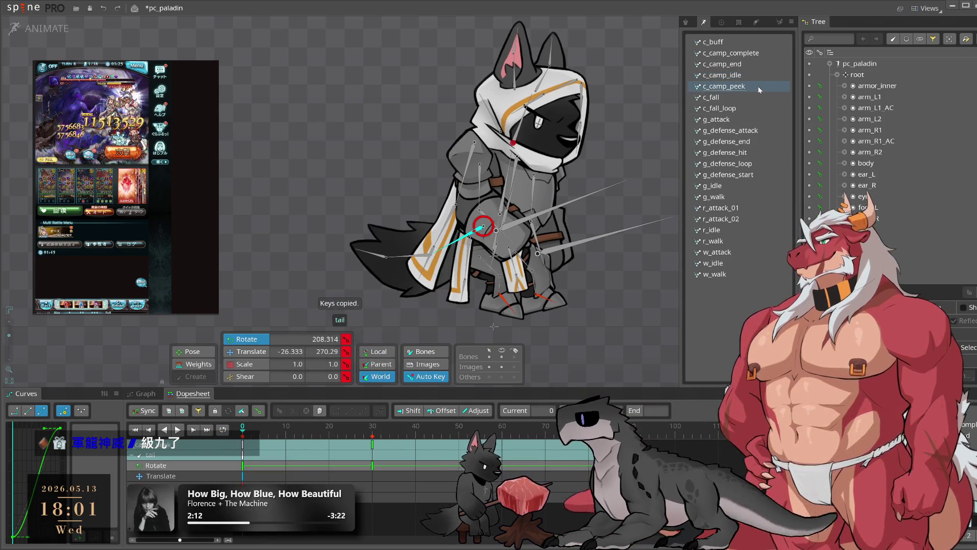
left_click(759, 76)
left_click(753, 85)
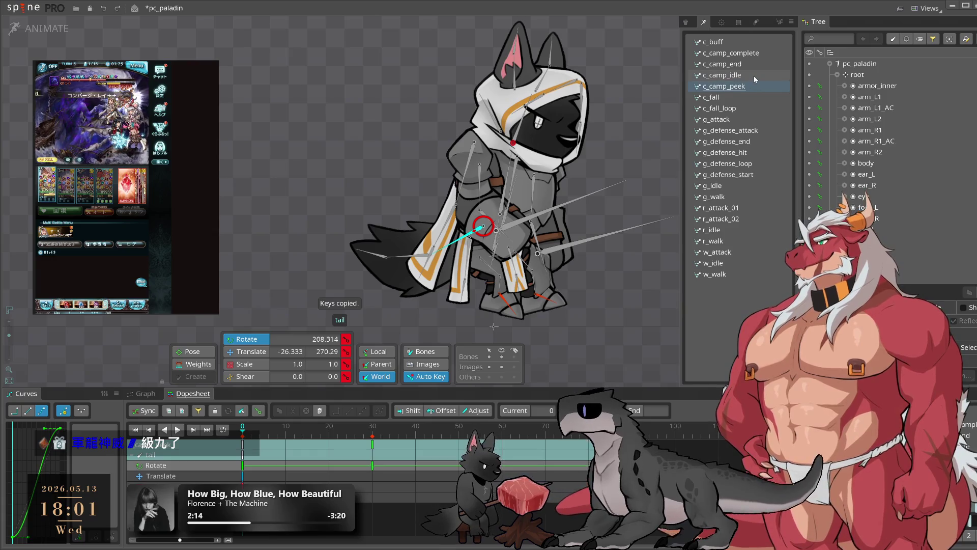
left_click(753, 75)
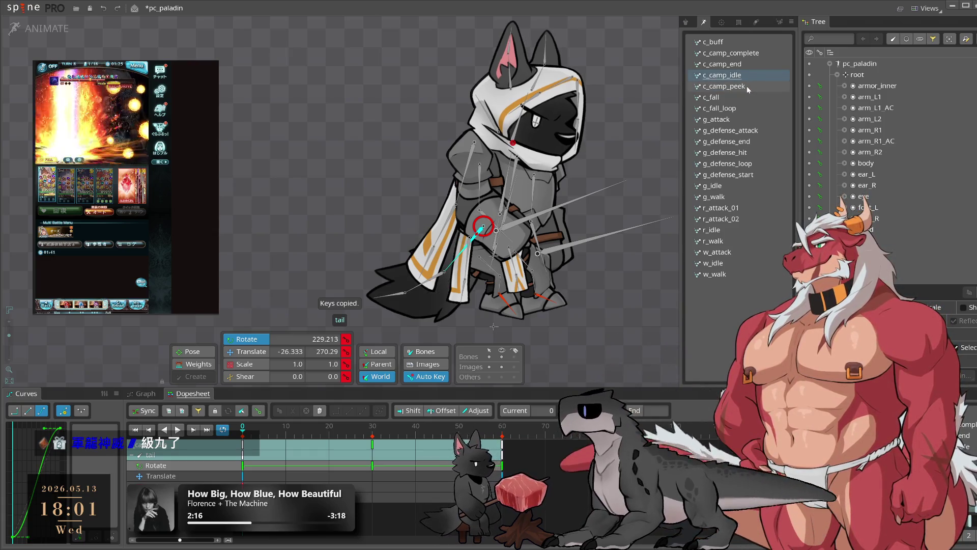
key("l")
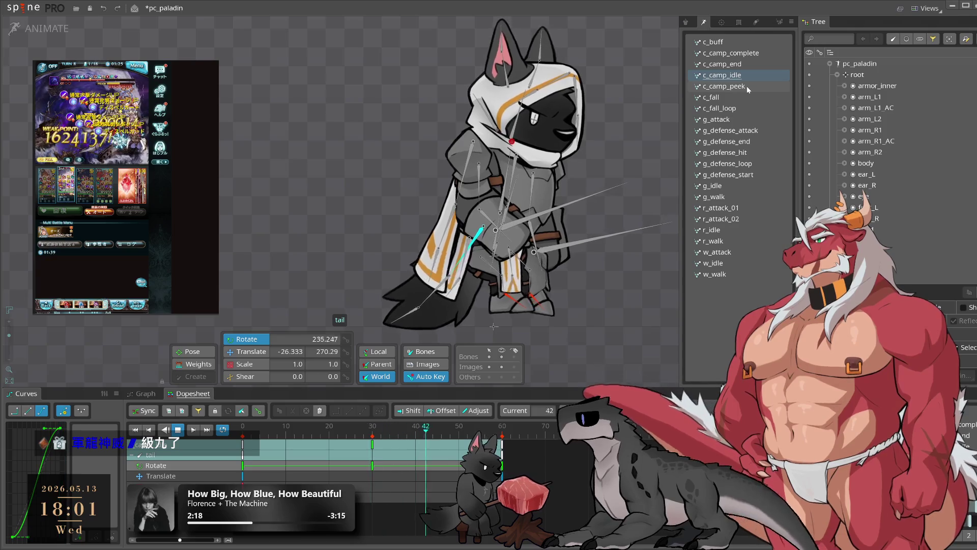
left_click(746, 87)
left_click(747, 75)
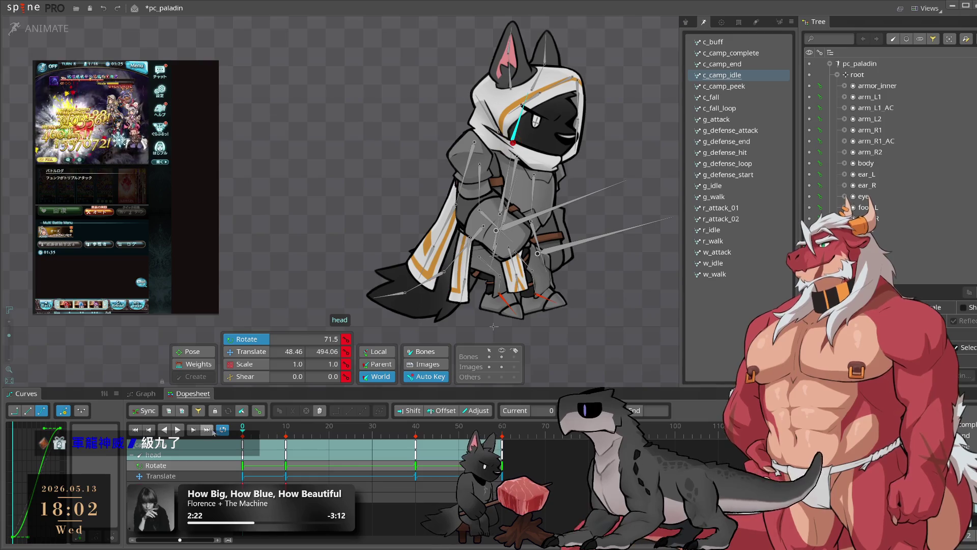
Paste c_camp_idle's head keys into c_camp_peek
key("ctrl+c")
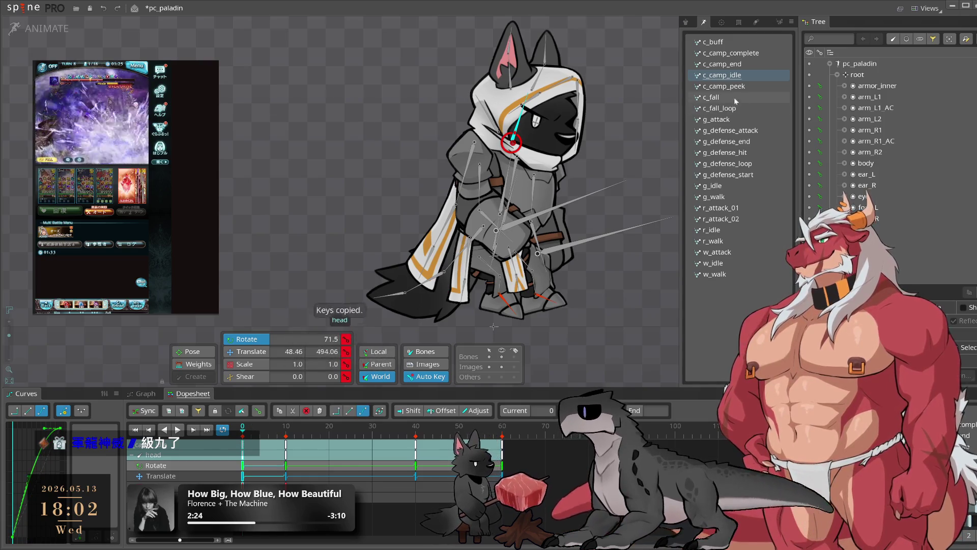
left_click(747, 87)
key("ctrl+v")
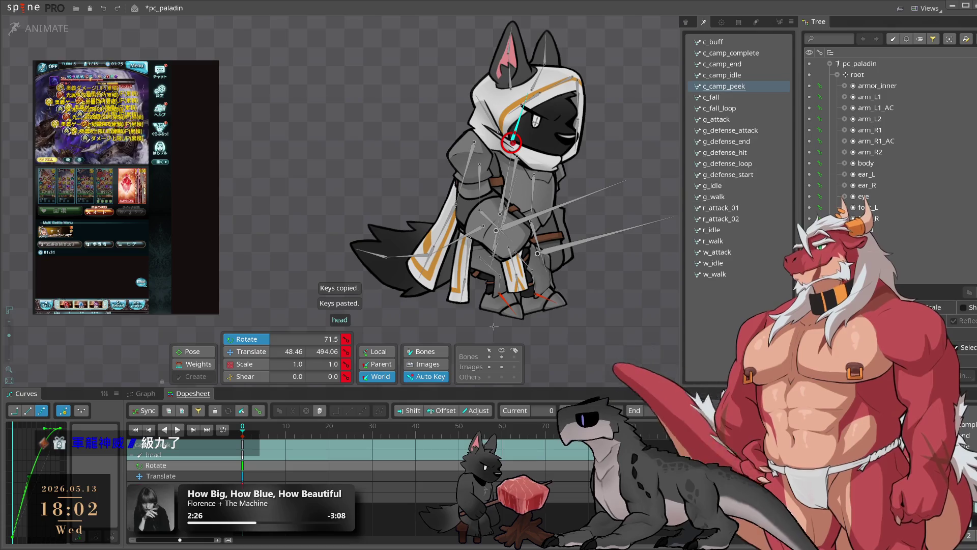
key("End")
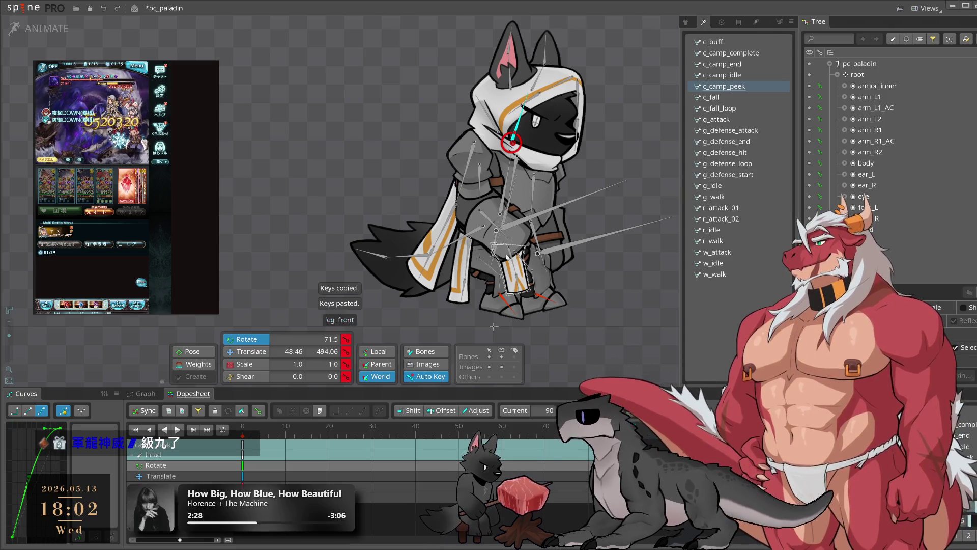
Copy the tail bone's keys from c_camp_idle into c_camp_peek
left_click(458, 238)
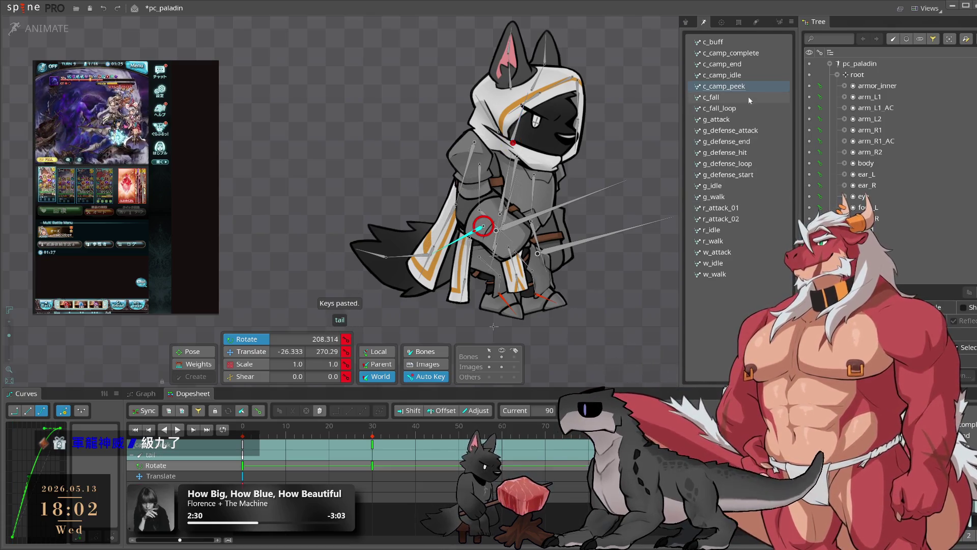
left_click(733, 75)
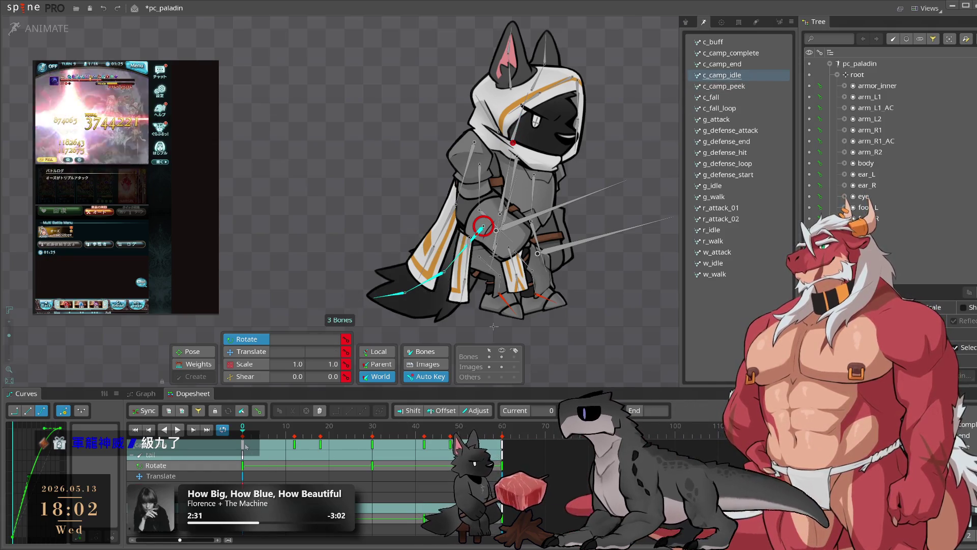
key("ctrl+c")
left_click(733, 86)
key("ctrl+v")
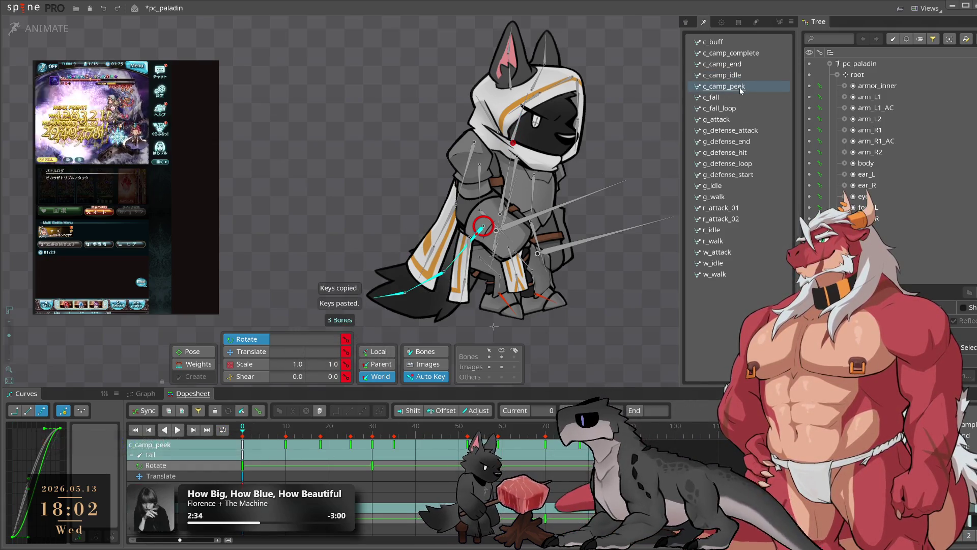
Play c_camp_peek and restart it to watch the pasted tail rotation loop
key("space")
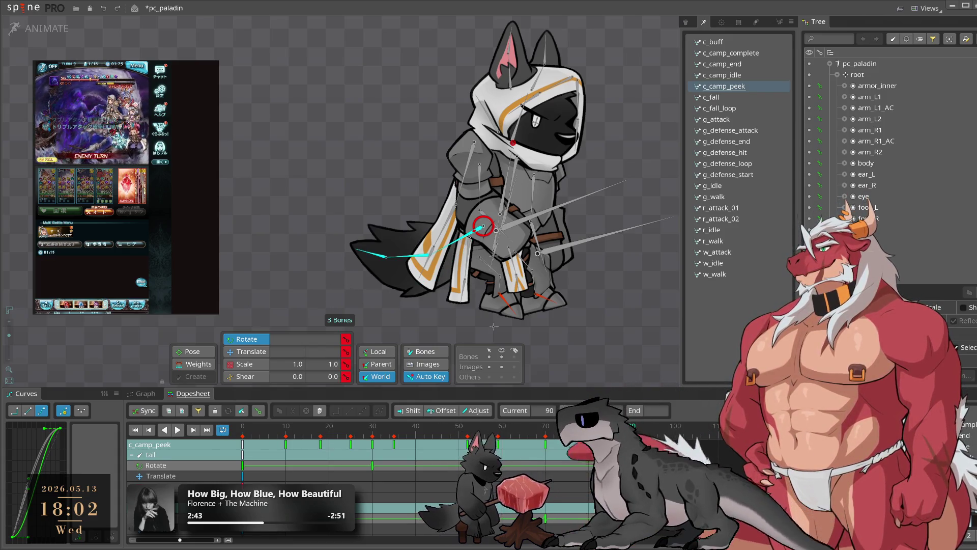
left_click(178, 430)
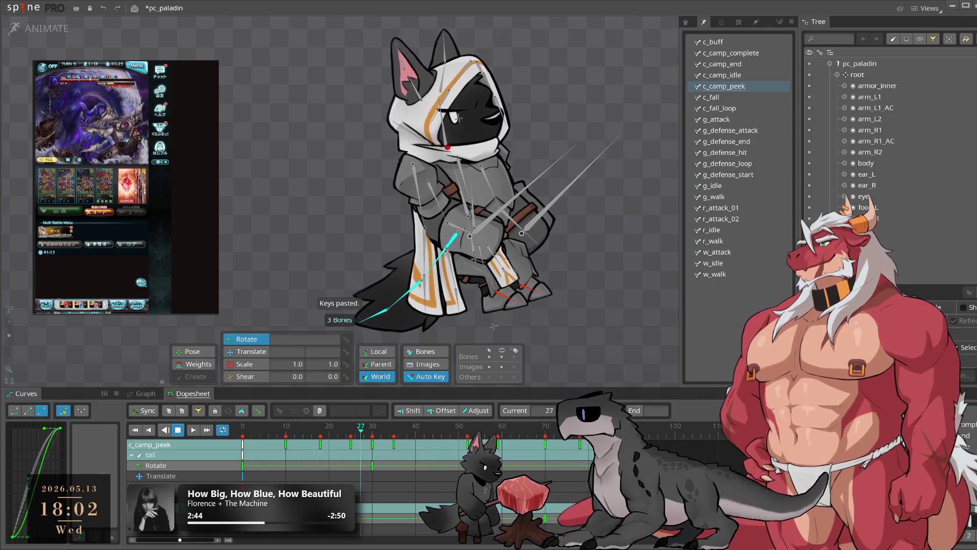
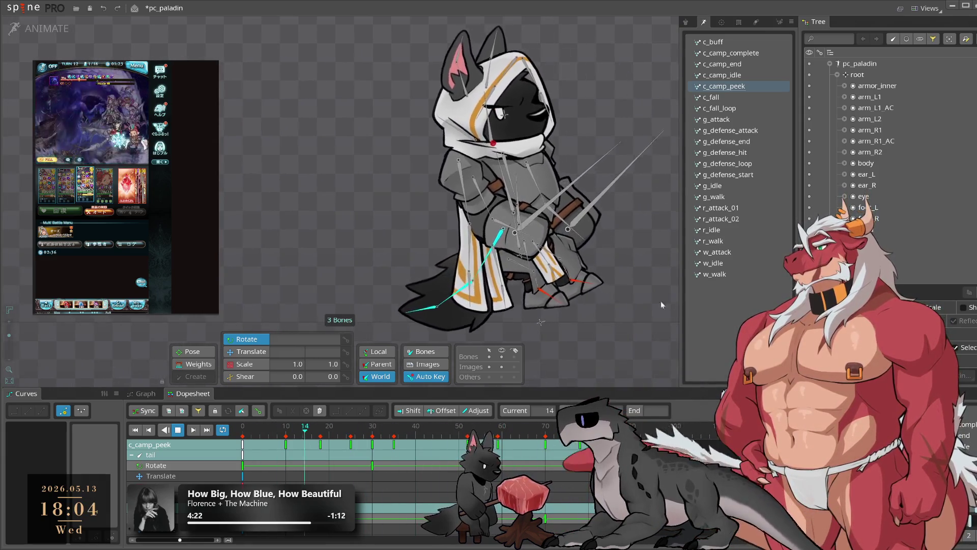
Copy the three cape bones' frame-0 rotation keys and paste them at frame 90
left_click(474, 208)
left_click(474, 209)
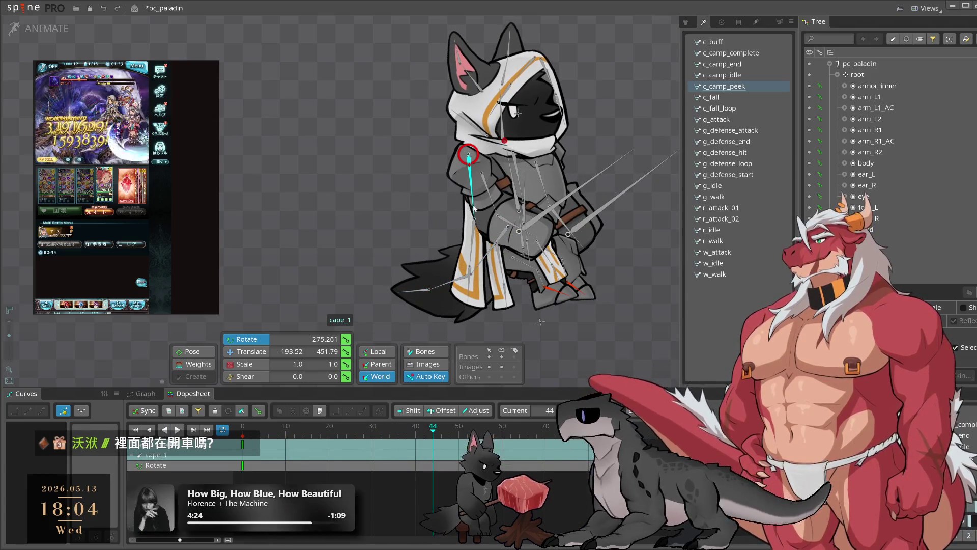
double_click(474, 208)
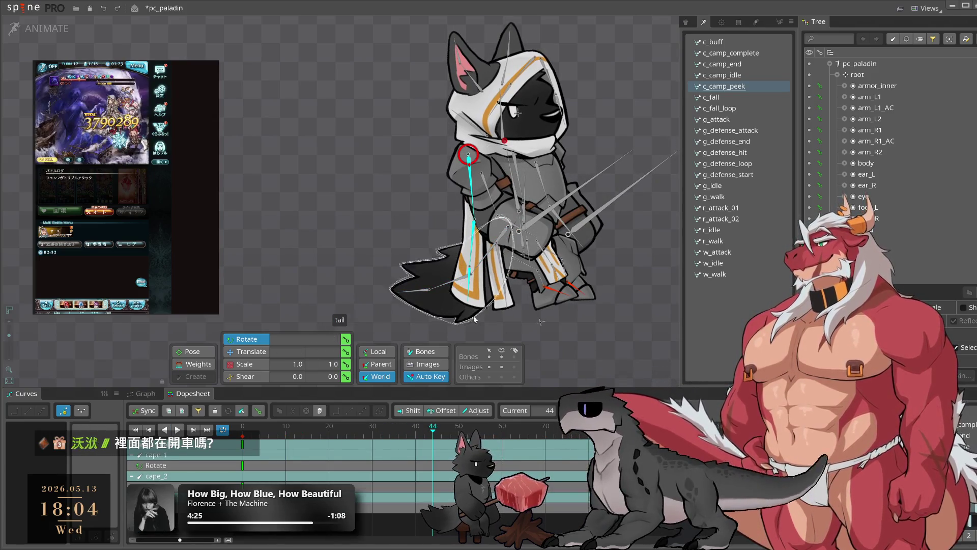
left_click(223, 430)
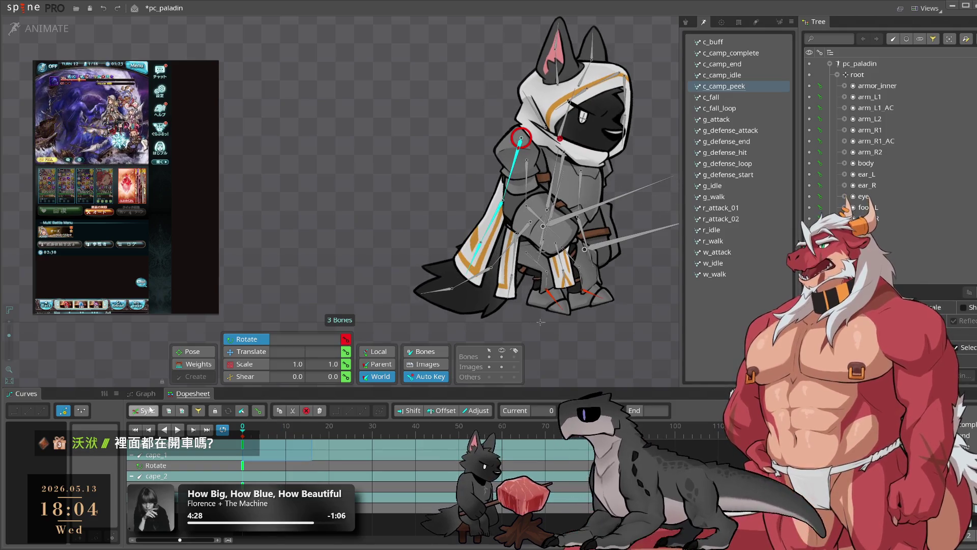
key("ctrl+c")
left_click(632, 433)
key("ctrl+v")
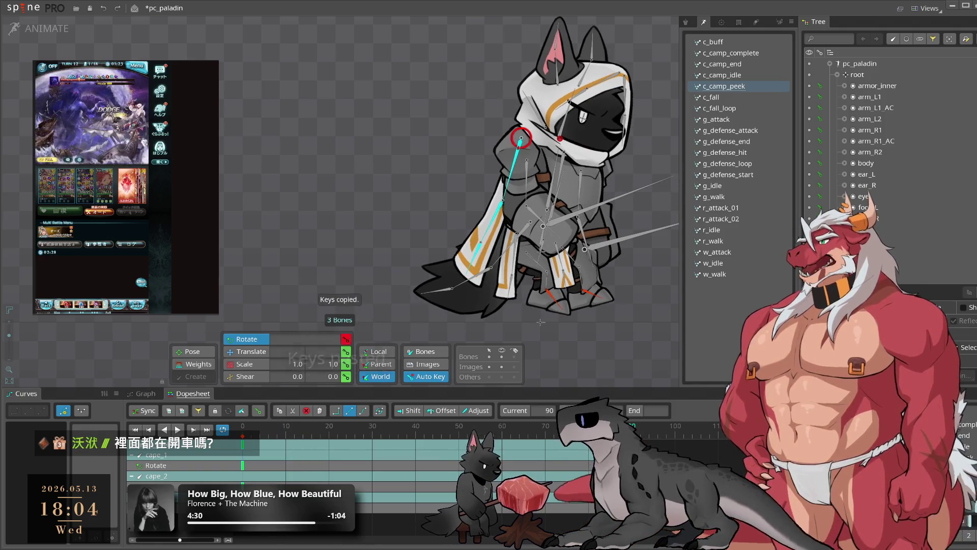
Swing the cape to a new angle at frame 20, then move that key to frame 15
left_click(329, 432)
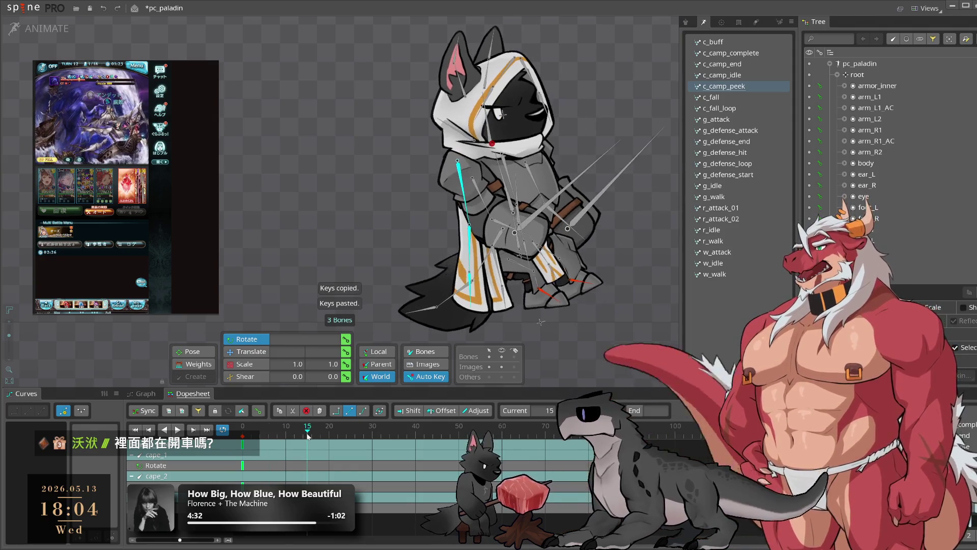
mouse_move(603, 333)
left_mouse_down()
mouse_move(614, 328)
mouse_move(587, 344)
mouse_move(598, 358)
left_mouse_up()
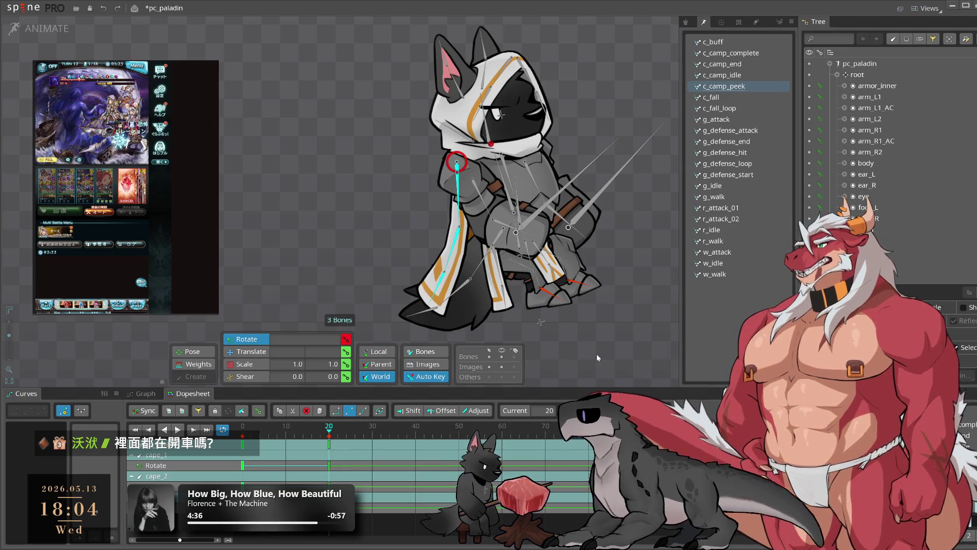
left_click(597, 354)
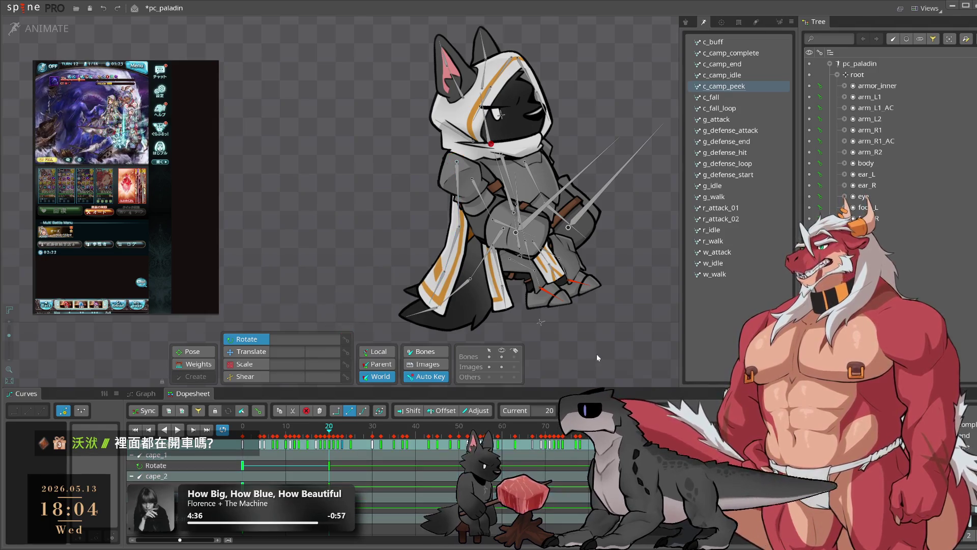
left_click(460, 198)
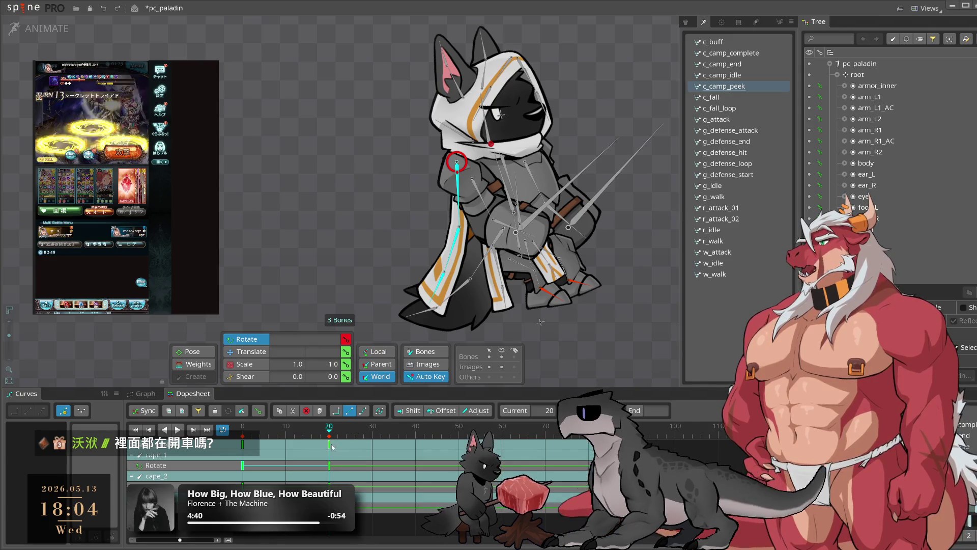
left_click_drag(329, 444, 310, 448)
left_click(294, 448)
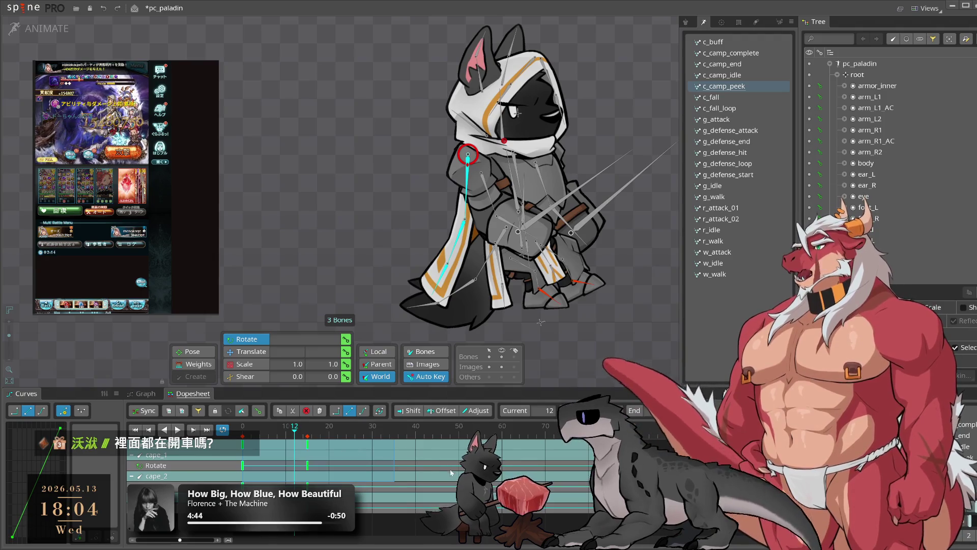
Rotate the cape bones into a new pose at frame 41
left_click(400, 447)
key("space")
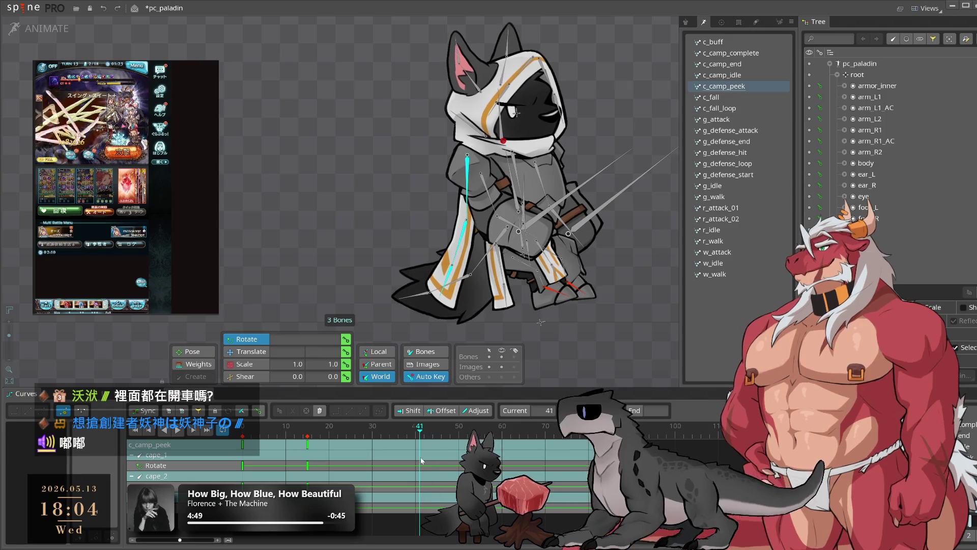
left_click_drag(467, 239, 470, 193)
left_click_drag(504, 429, 550, 436)
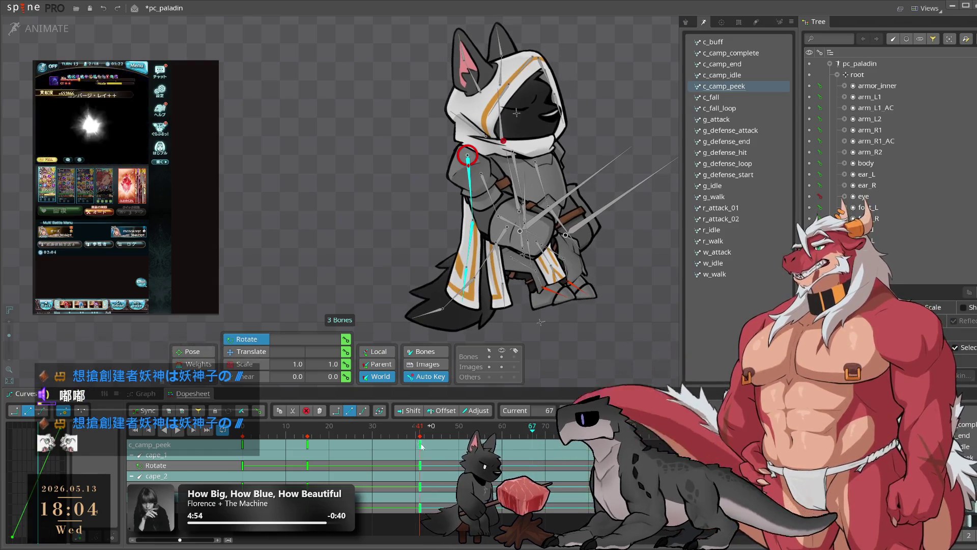
Move the new cape keys later to about frame 68 and play back to review
left_click_drag(419, 444, 537, 449)
left_click(579, 430)
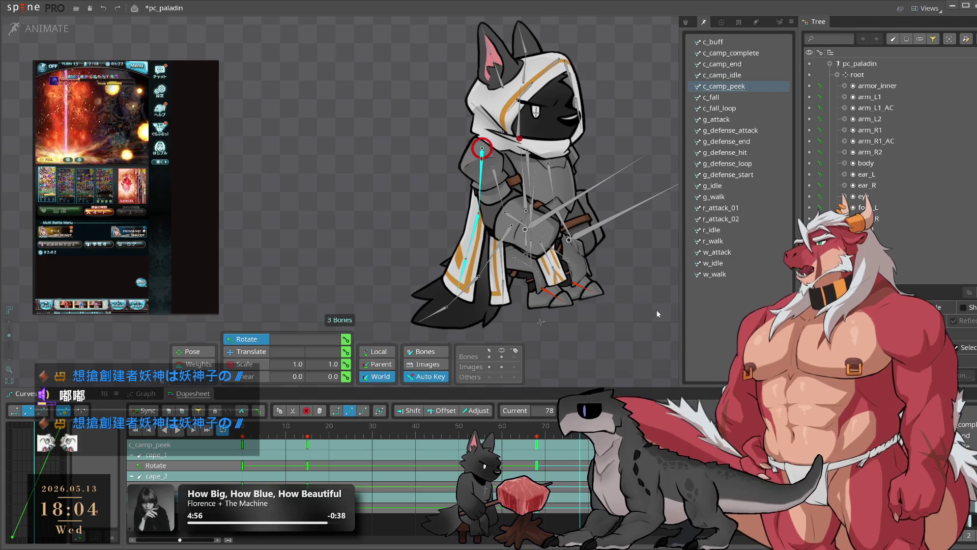
key("space")
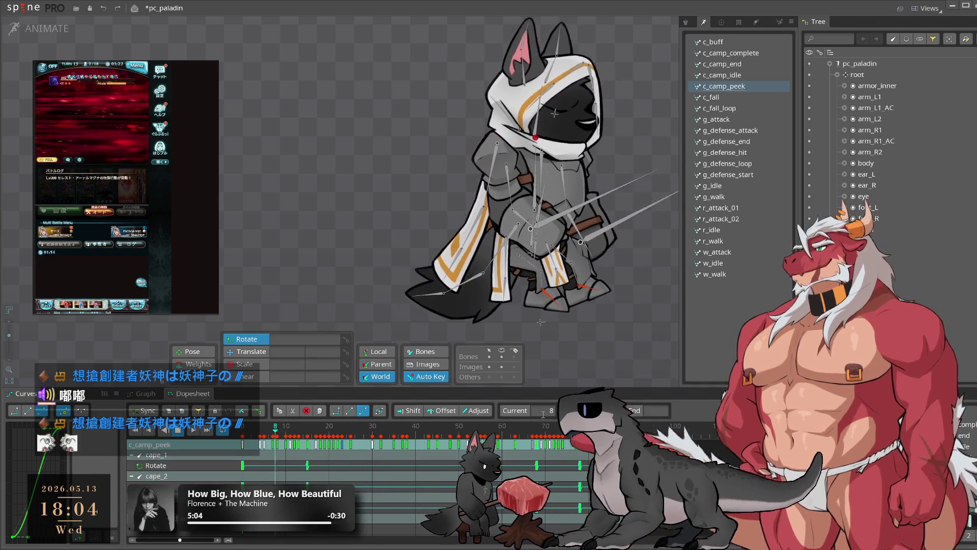
left_click(481, 178)
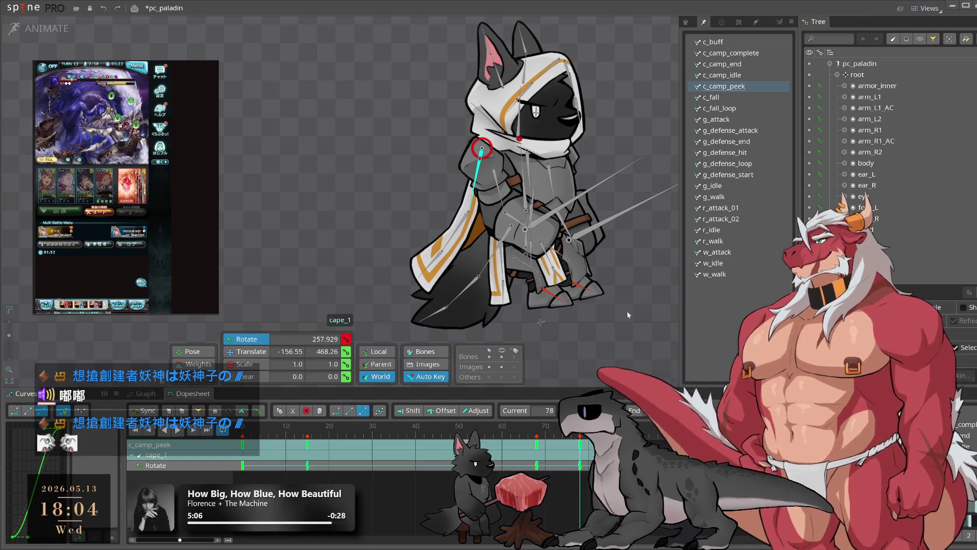
Shift cape_2's and cape_3's rotation keys 6 frames later and preview the staggered sway
left_click(478, 219)
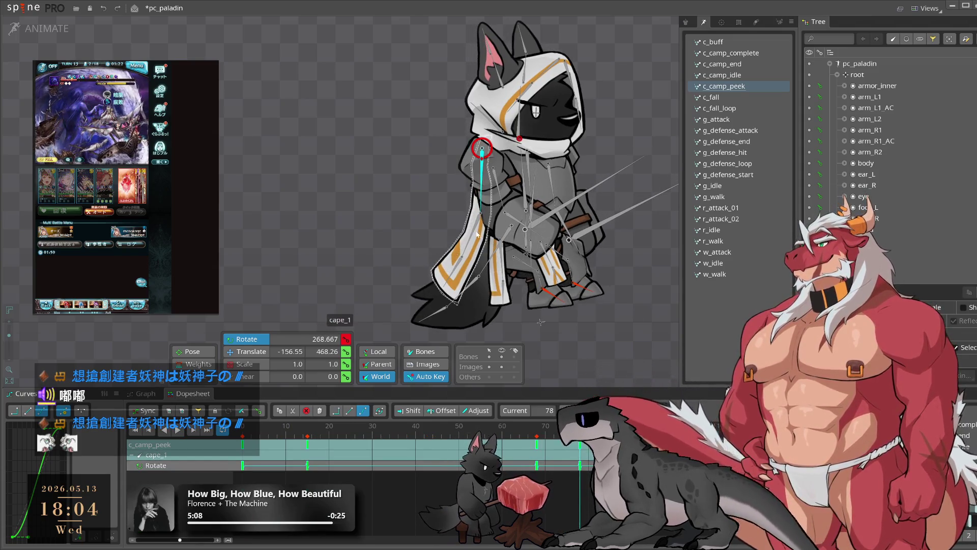
left_click_drag(288, 524, 587, 448)
left_click_drag(434, 462, 457, 464)
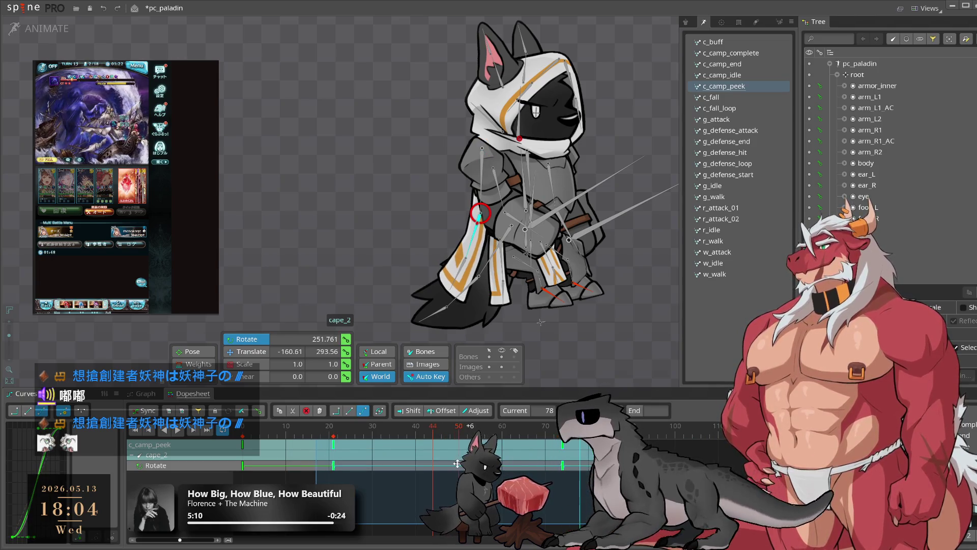
left_click(457, 278)
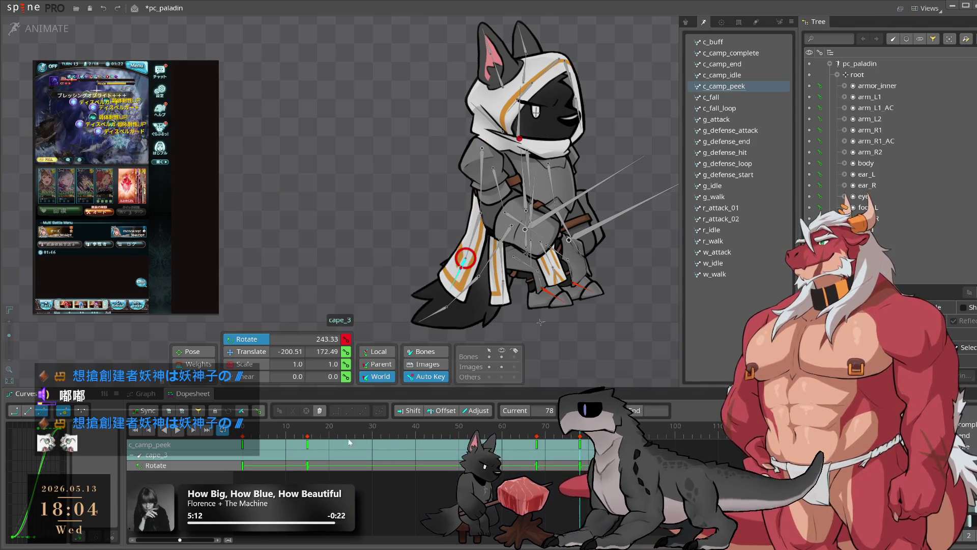
left_click_drag(303, 501, 582, 439)
left_click_drag(307, 466, 334, 465)
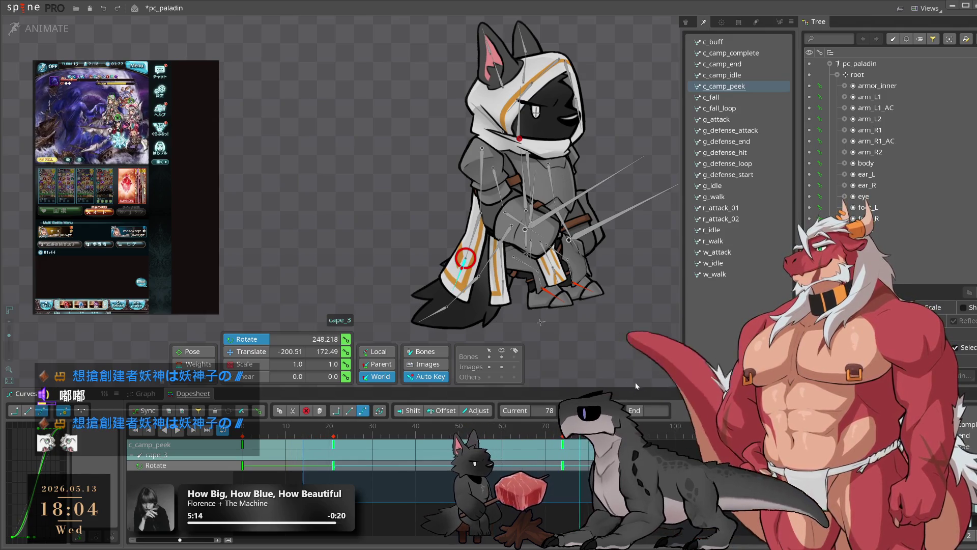
key("space")
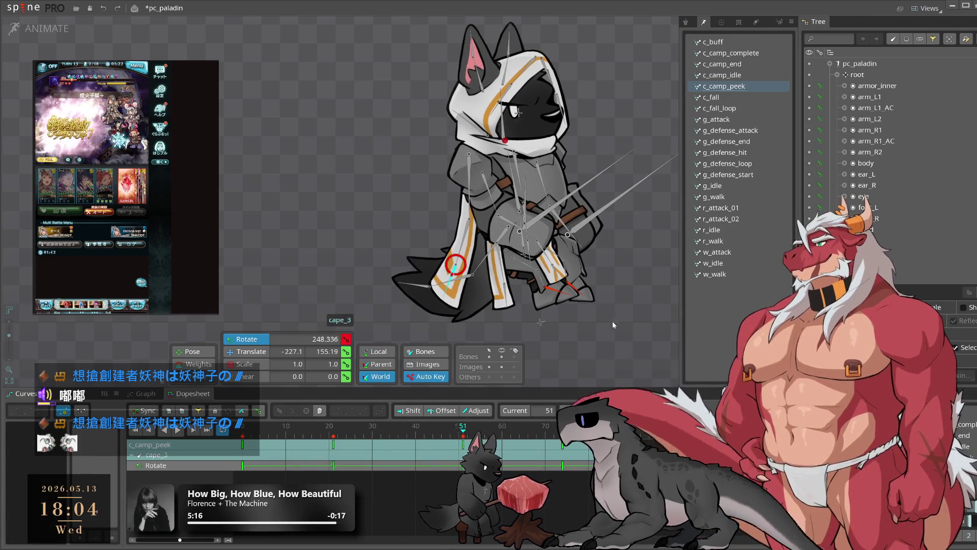
key("space")
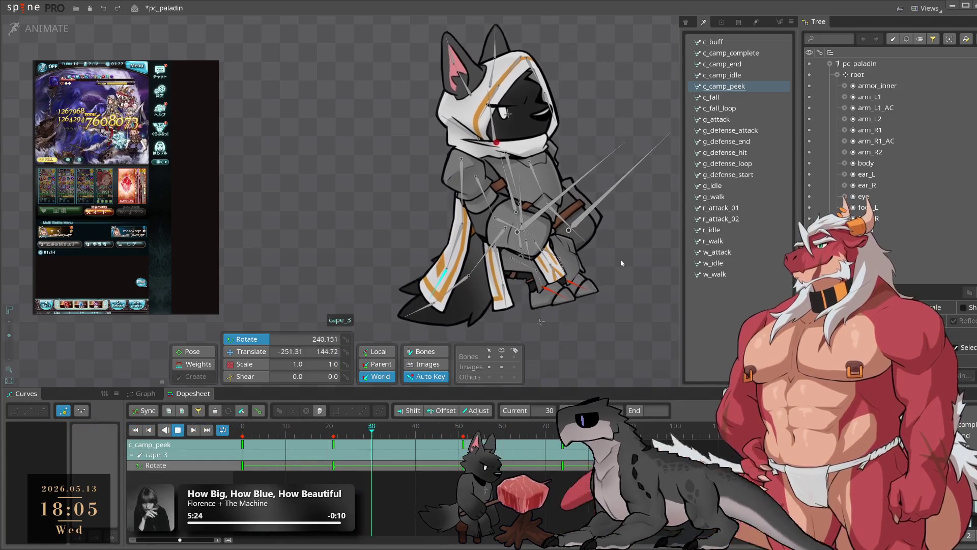
left_click(621, 262)
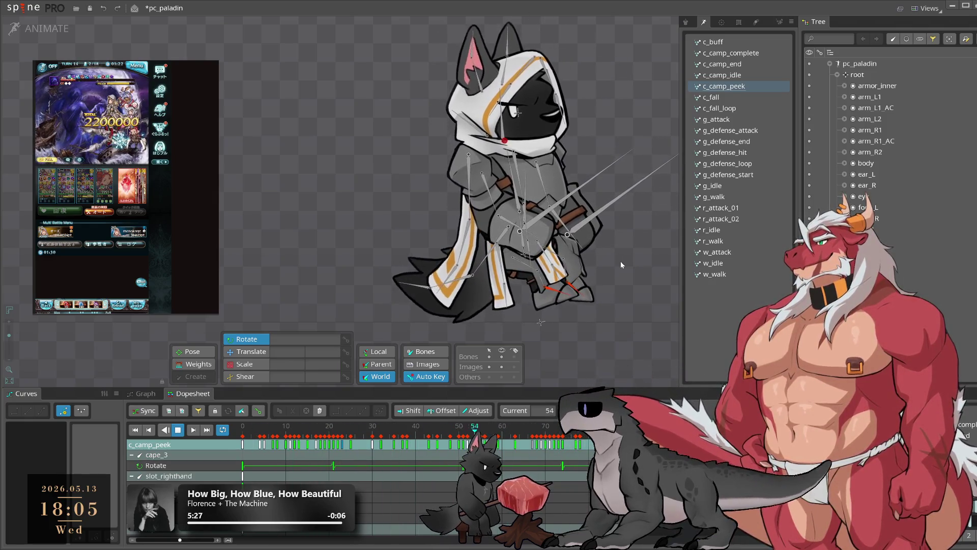
Select the tail bone and key a slight tail rotation at frame 14
left_click(518, 256)
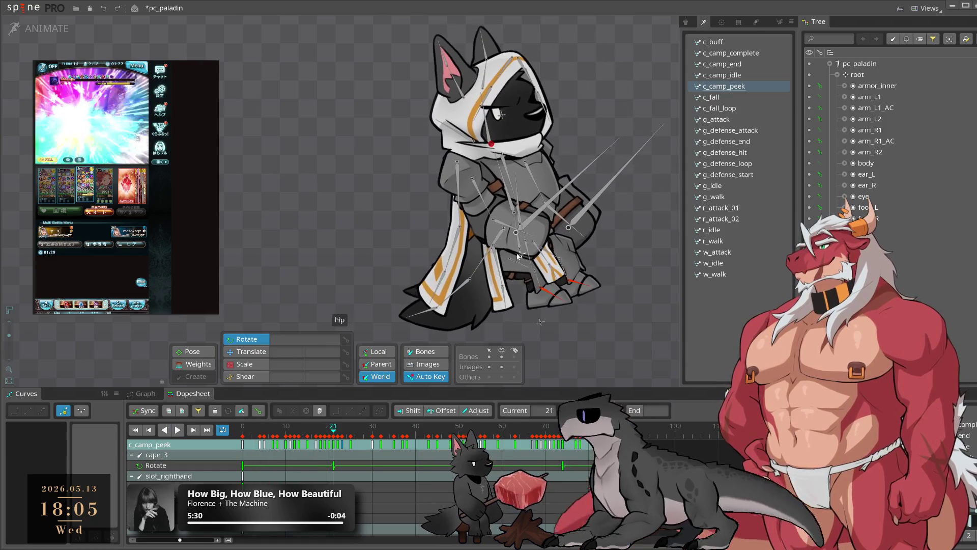
left_click(508, 245)
left_click(263, 433)
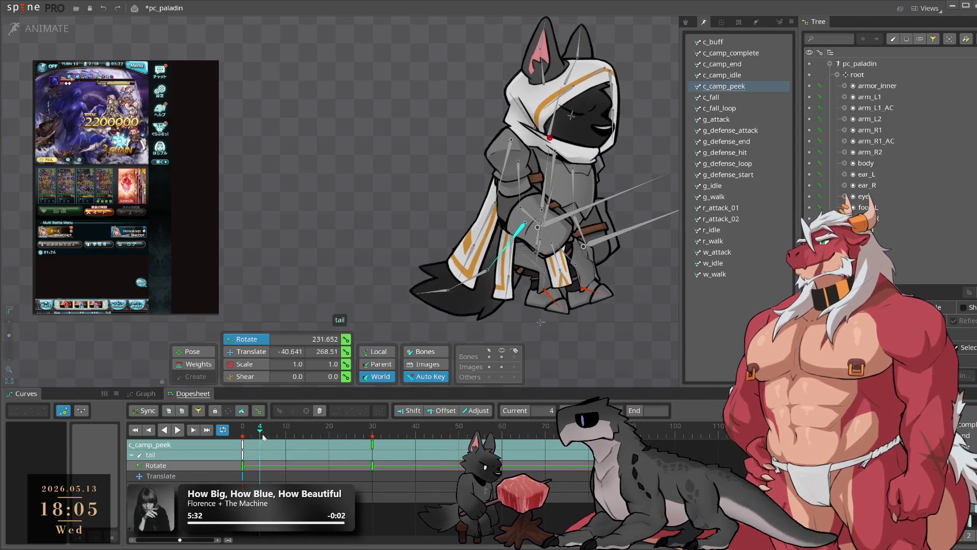
mouse_move(263, 436)
left_mouse_down()
mouse_move(330, 452)
mouse_move(493, 450)
left_mouse_up()
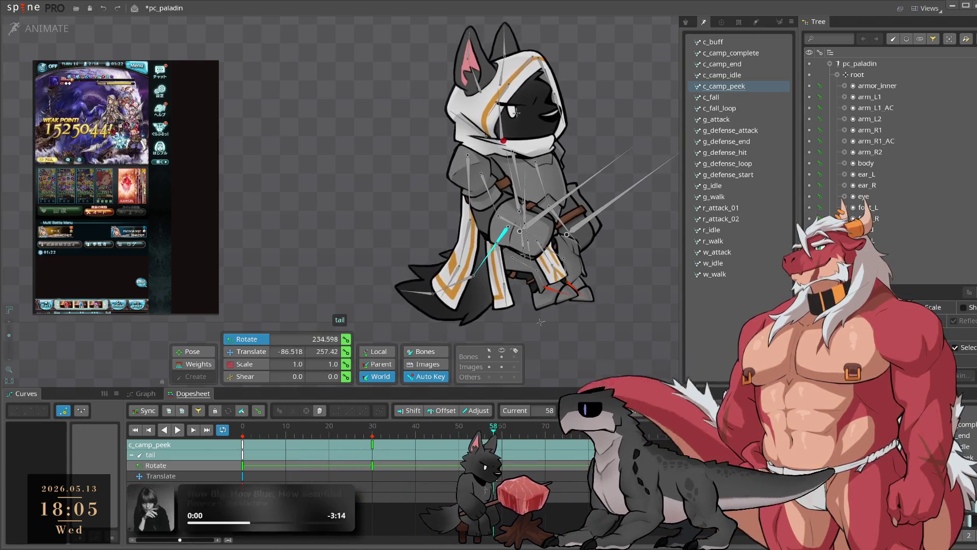
key("space")
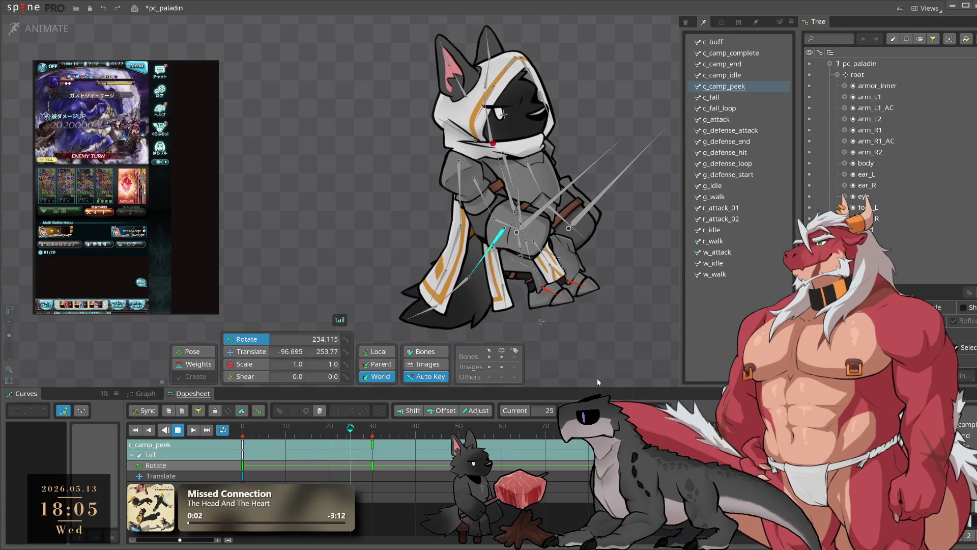
left_click(303, 444)
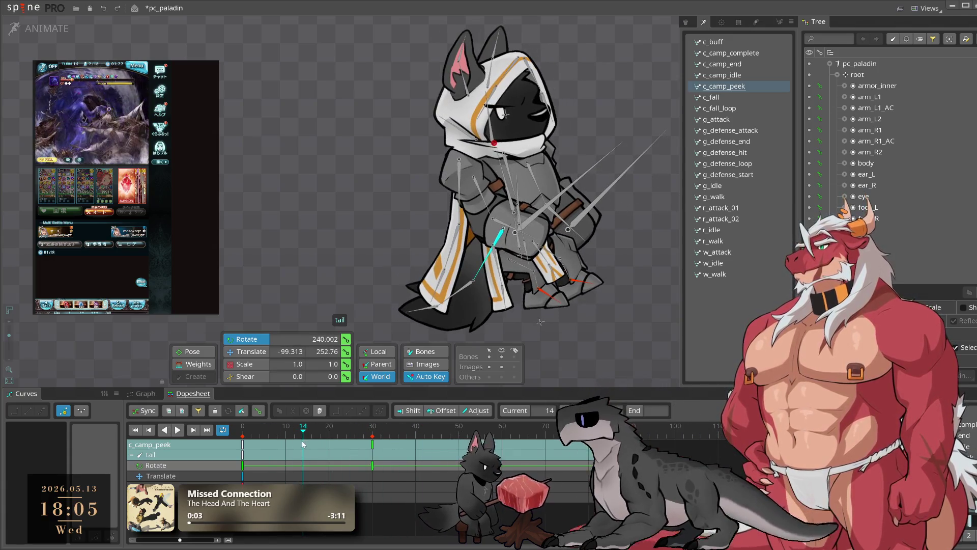
left_click_drag(593, 349, 599, 345)
key("space")
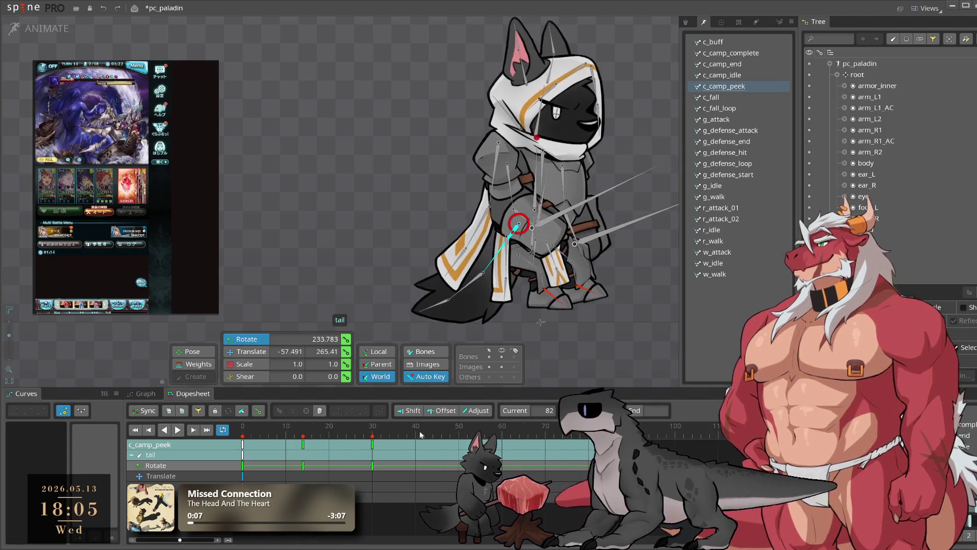
key("space")
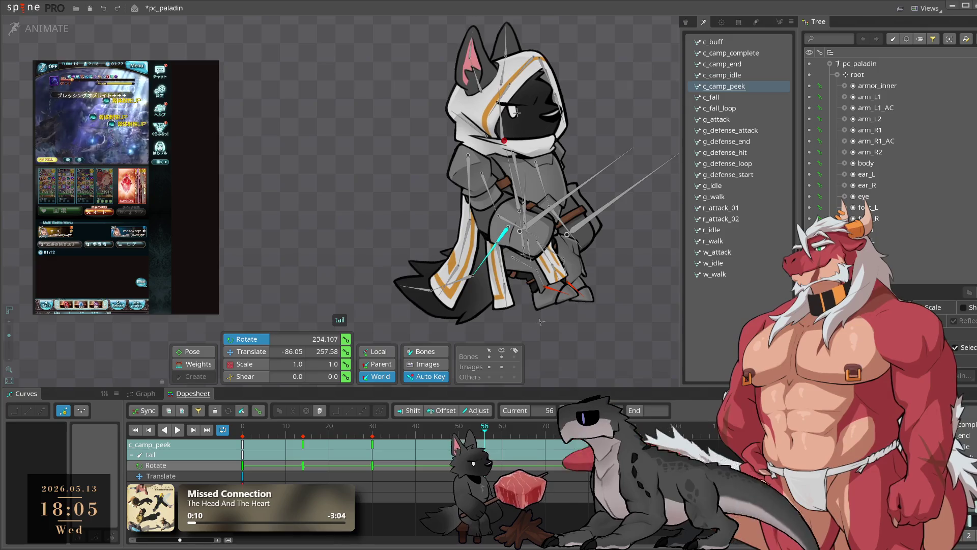
Move the tail keys from frames 30 and 14 to frames 39 and 23, then replay
left_click(364, 461)
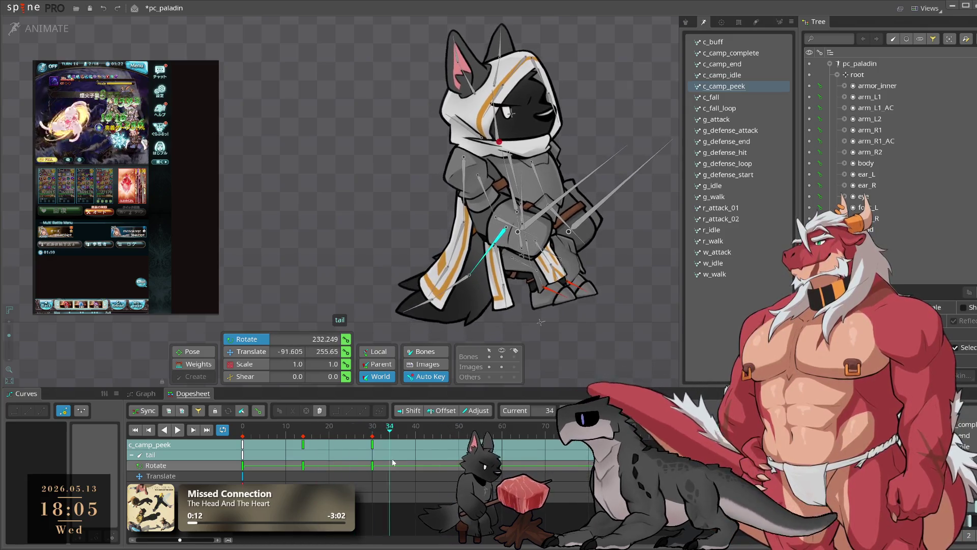
left_click(381, 441)
left_click_drag(372, 444, 406, 447)
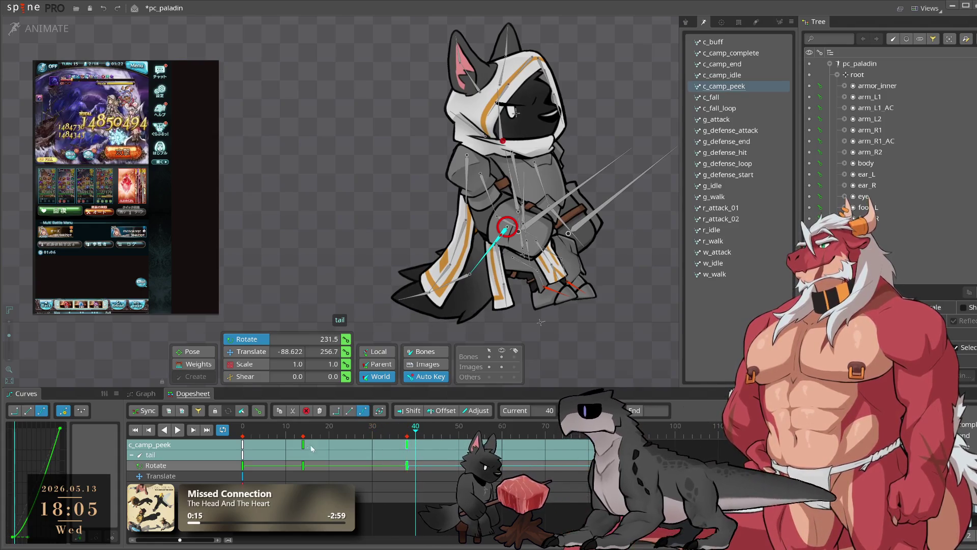
left_click_drag(303, 445, 342, 445)
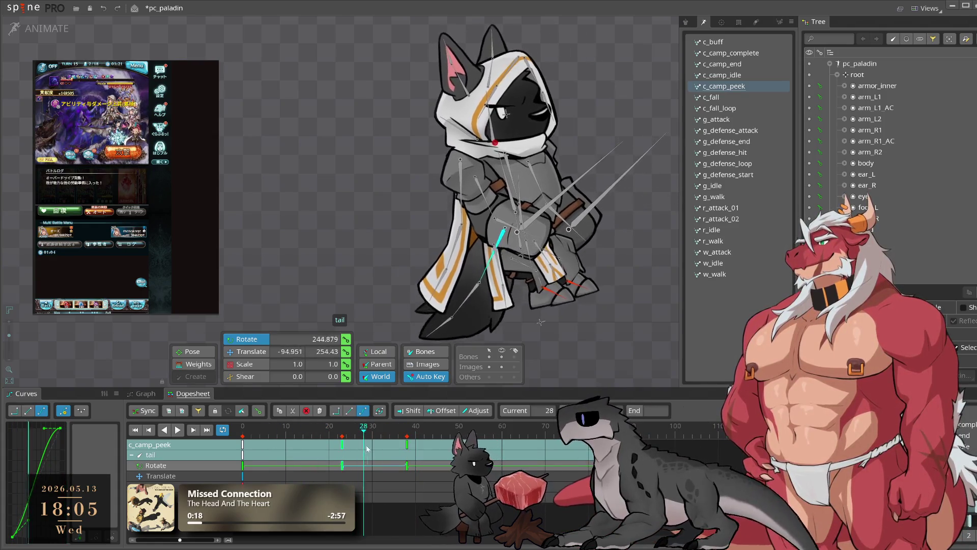
key("space")
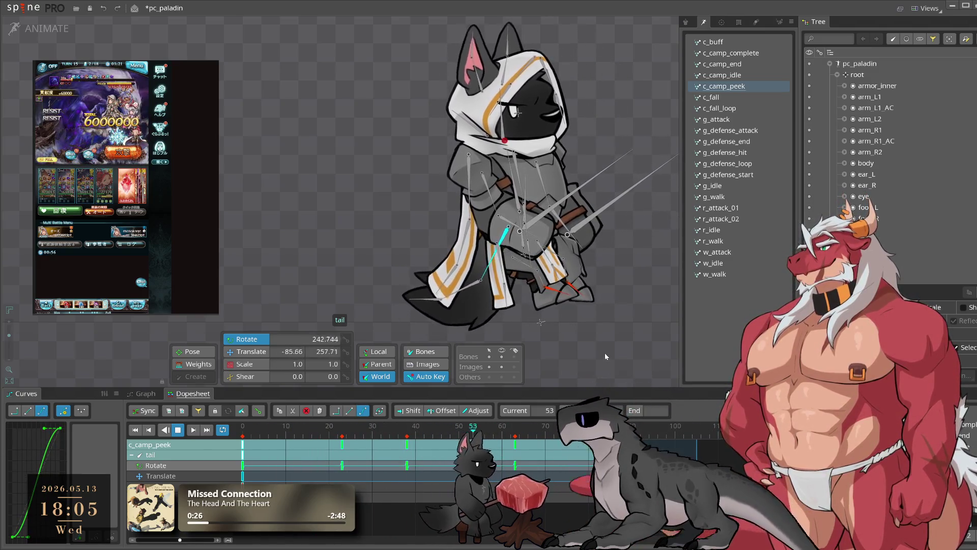
mouse_move(356, 432)
left_mouse_down()
mouse_move(389, 444)
mouse_move(353, 445)
mouse_move(342, 461)
left_mouse_up()
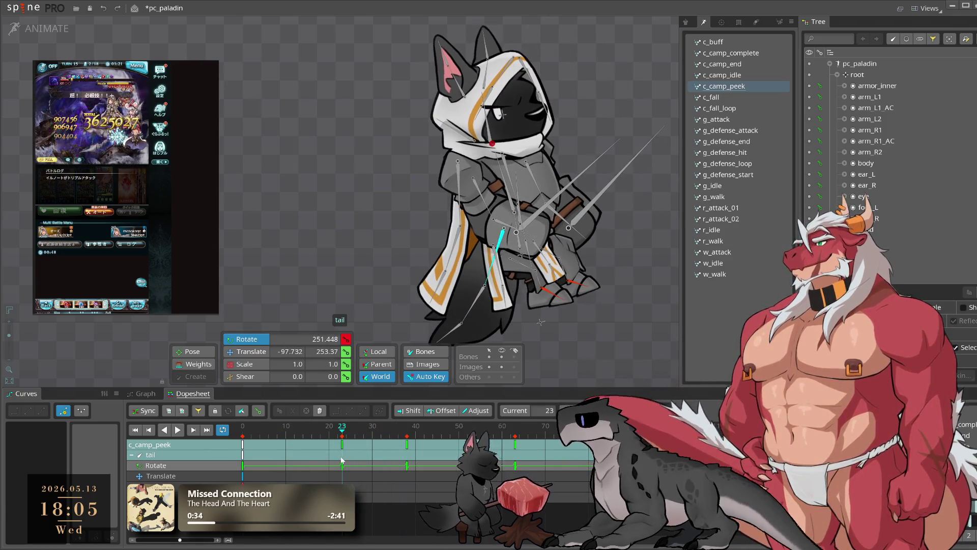
key("space")
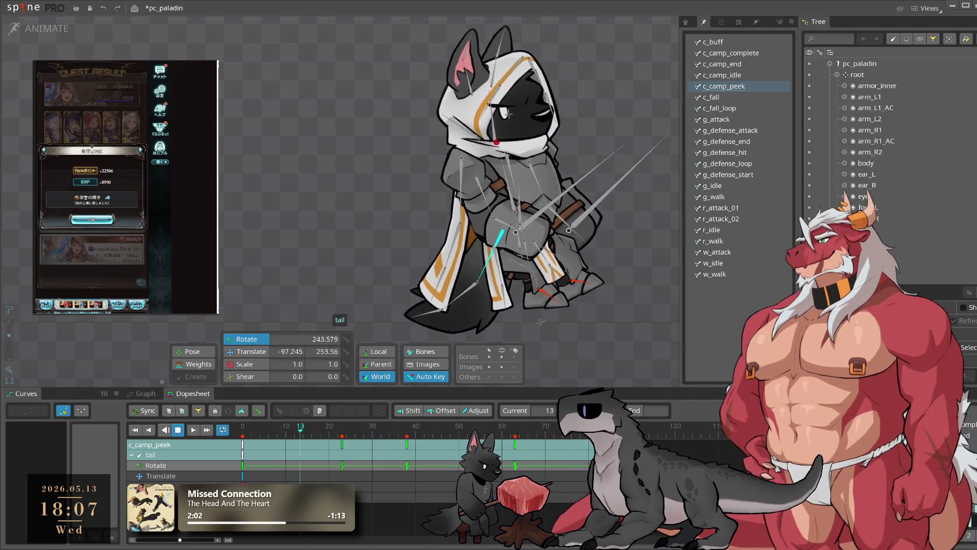
Dismiss the game's reward dialog and select the three-bone cape chain
left_click(91, 219)
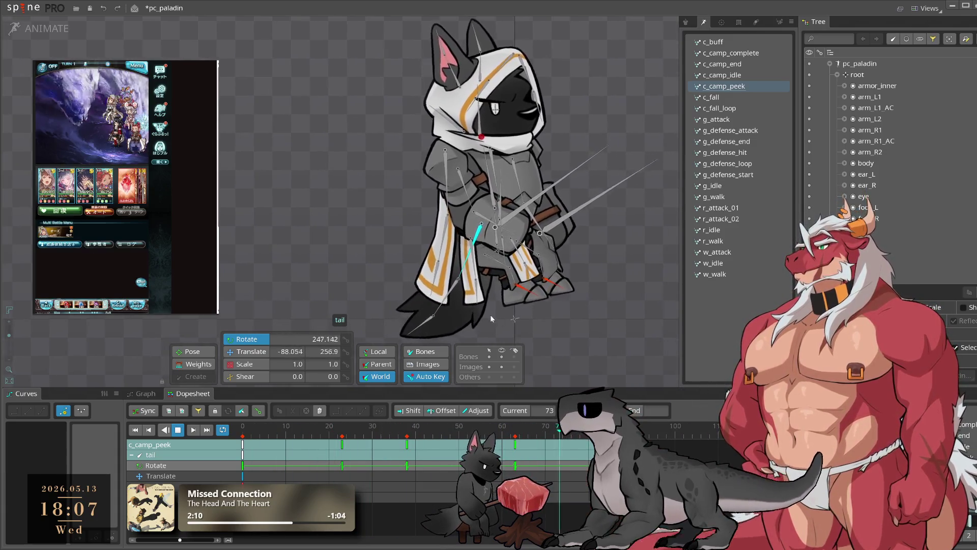
scroll(486, 304, "up", 3)
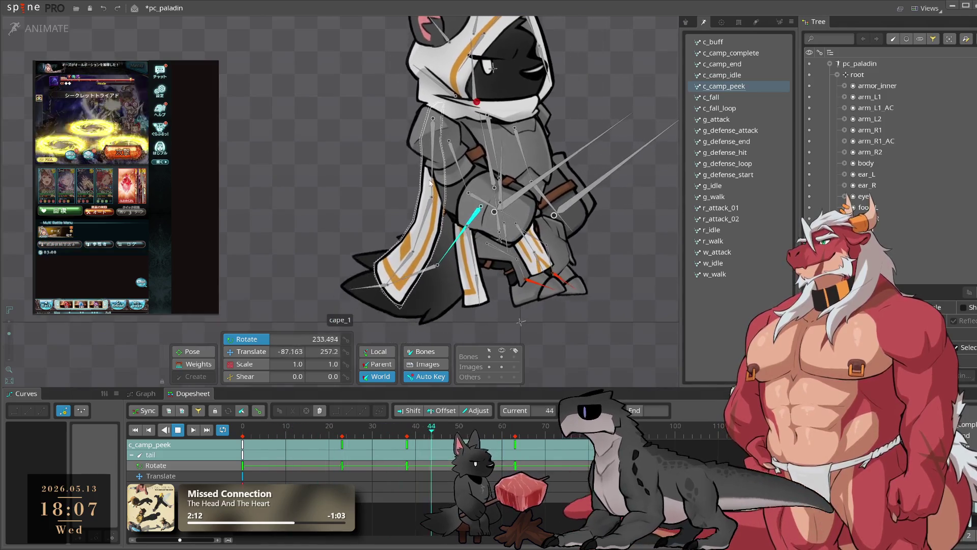
left_click(434, 182)
double_click(433, 118)
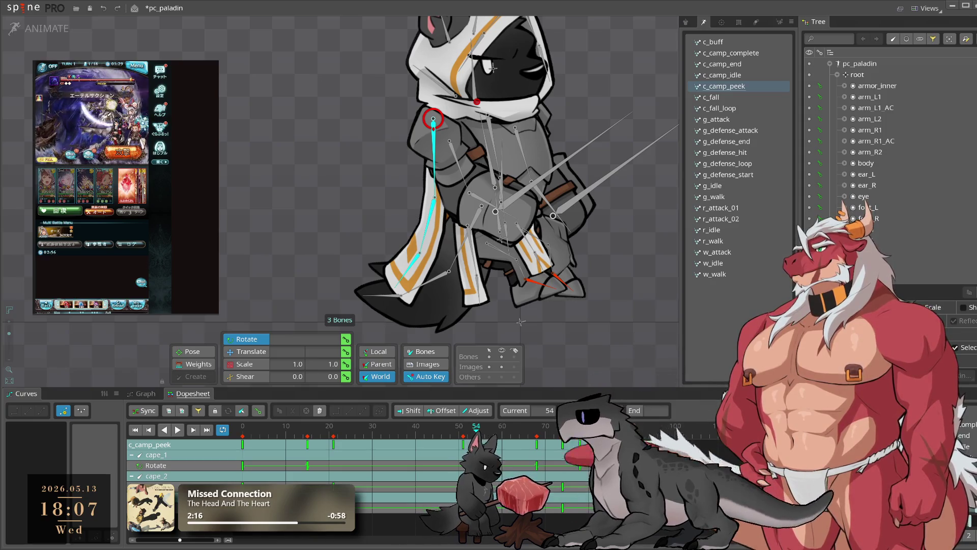
left_click(453, 430)
Rotate the cape bones to key poses at frames 9 and 19
left_click(271, 441)
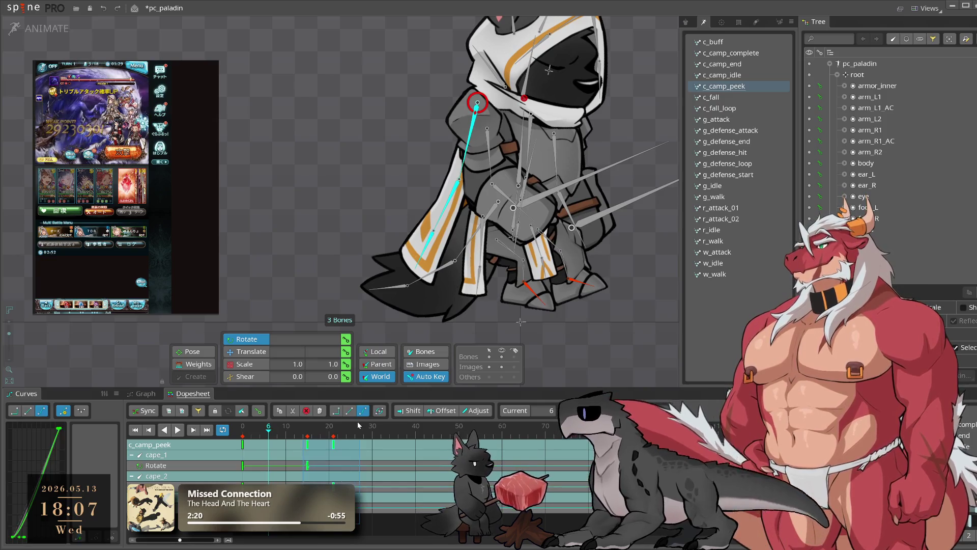
left_click(260, 429)
left_click(282, 429)
left_click_drag(600, 322, 625, 313)
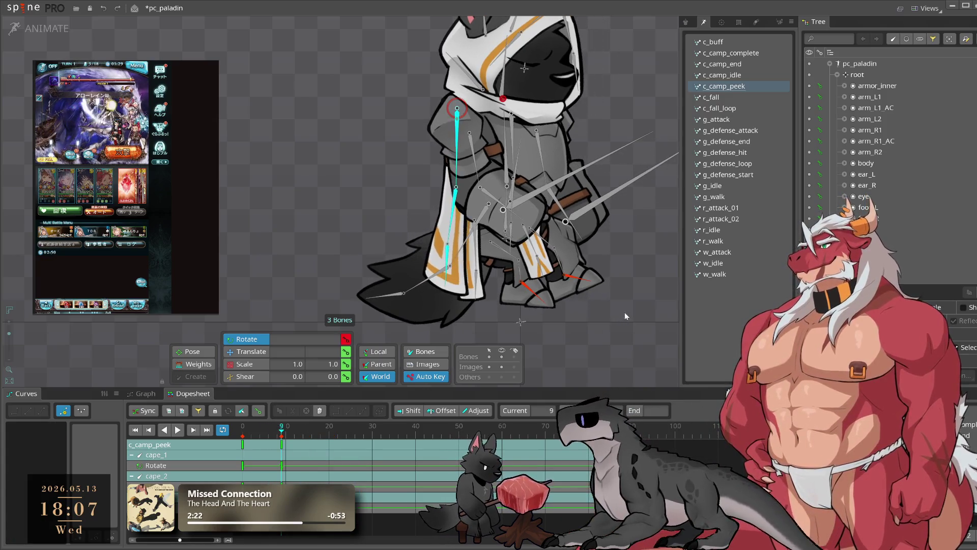
left_click(325, 429)
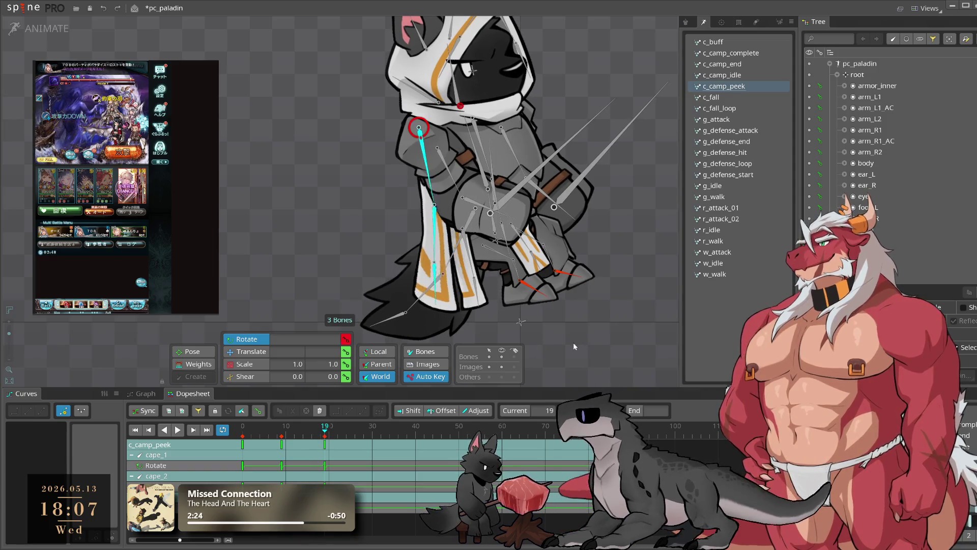
left_click_drag(527, 363, 539, 361)
Key a cape rotation at frame 42, then scrub ahead through frames 63 and 80
left_click(363, 456)
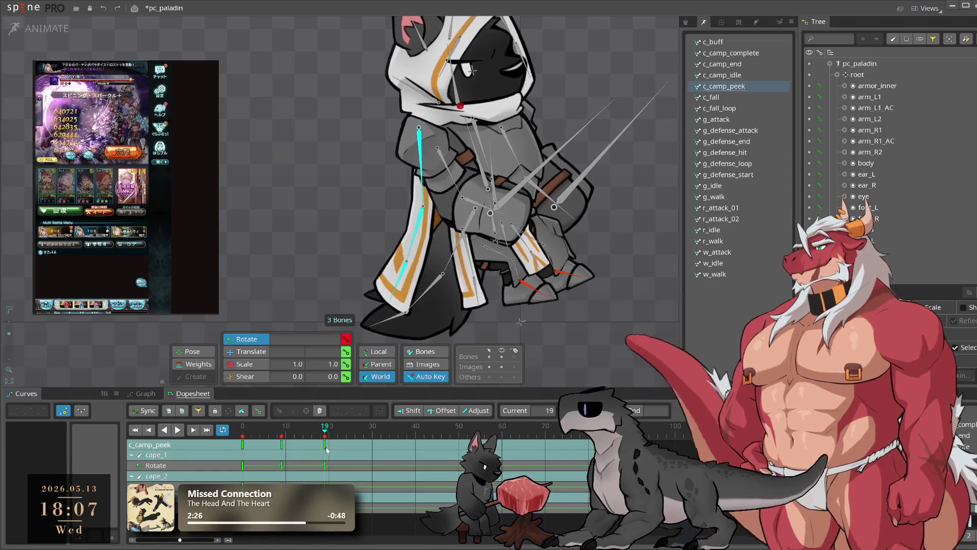
left_click(423, 429)
mouse_move(617, 340)
left_mouse_down()
mouse_move(642, 320)
mouse_move(594, 364)
left_mouse_up()
left_click(437, 429)
left_click(515, 429)
left_click(589, 429)
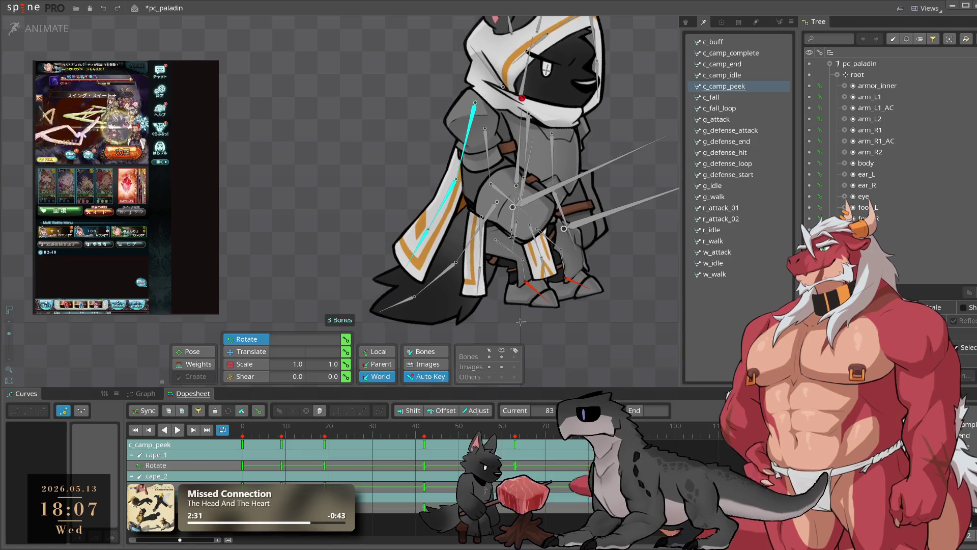
Key the closing cape rotation at frame 81, give it an eased curve, and play it back
left_click(593, 429)
left_click_drag(649, 323, 641, 340)
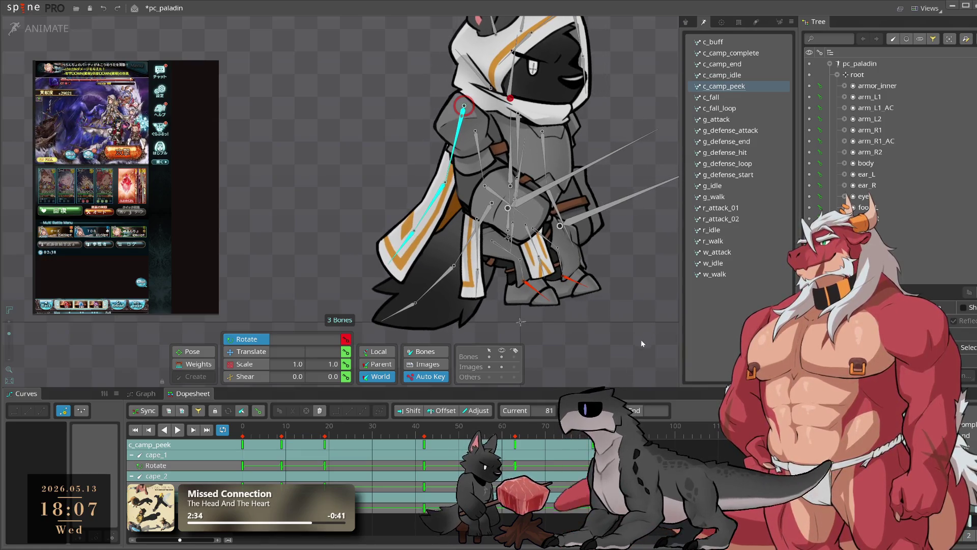
left_click(43, 410)
left_click(177, 430)
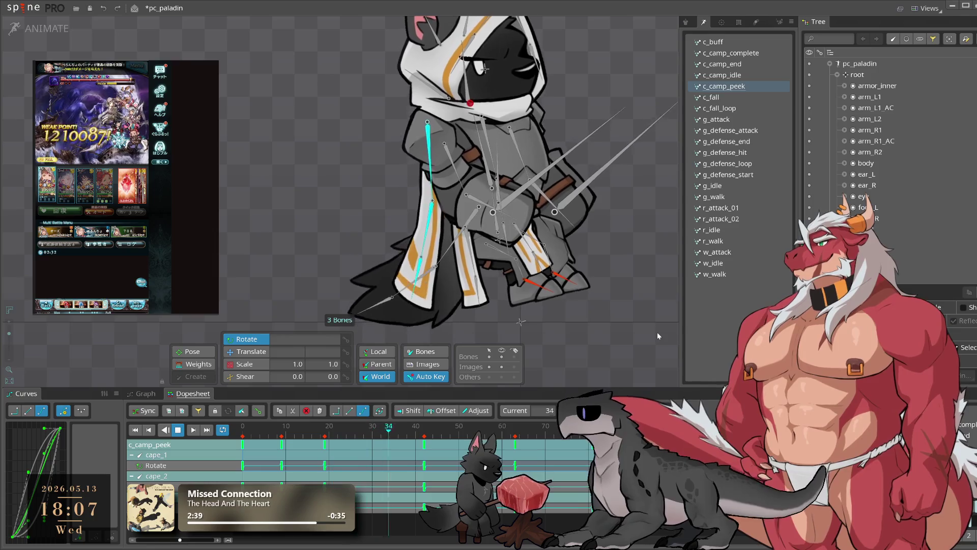
left_click(514, 431)
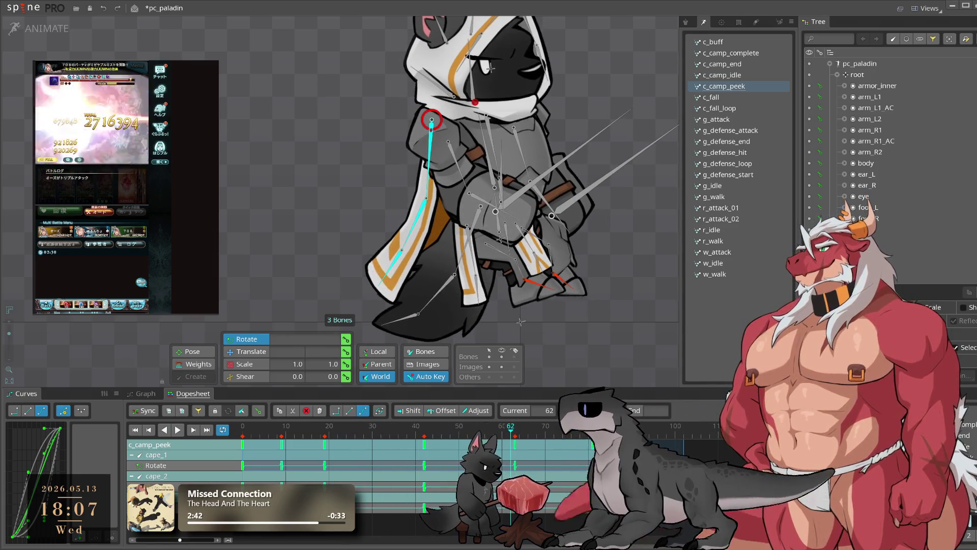
left_click(539, 448)
Step through frames 53 to 83 to check the sway, replay, and change the keys' easing curve
key("Left")
key("Left")
key("Left")
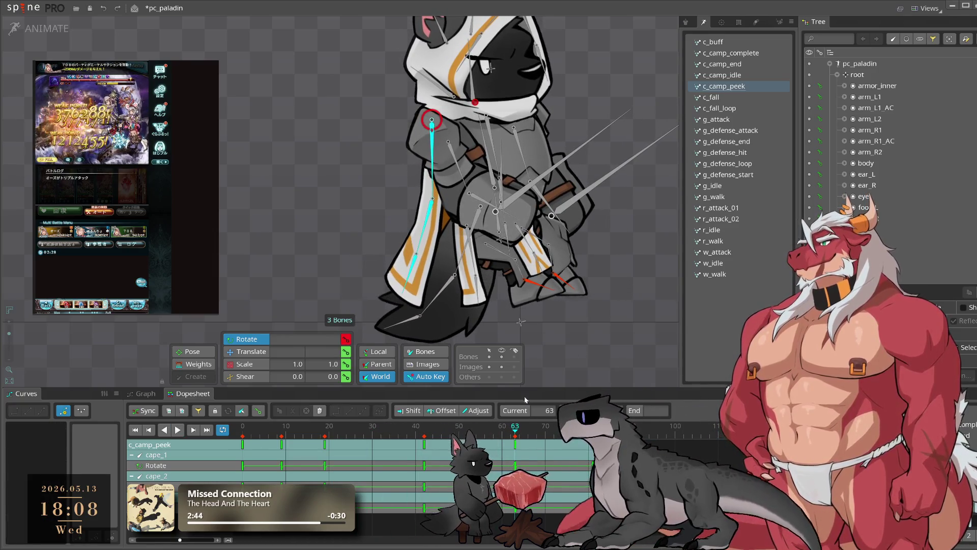
key("Right")
key("Right")
key("Right")
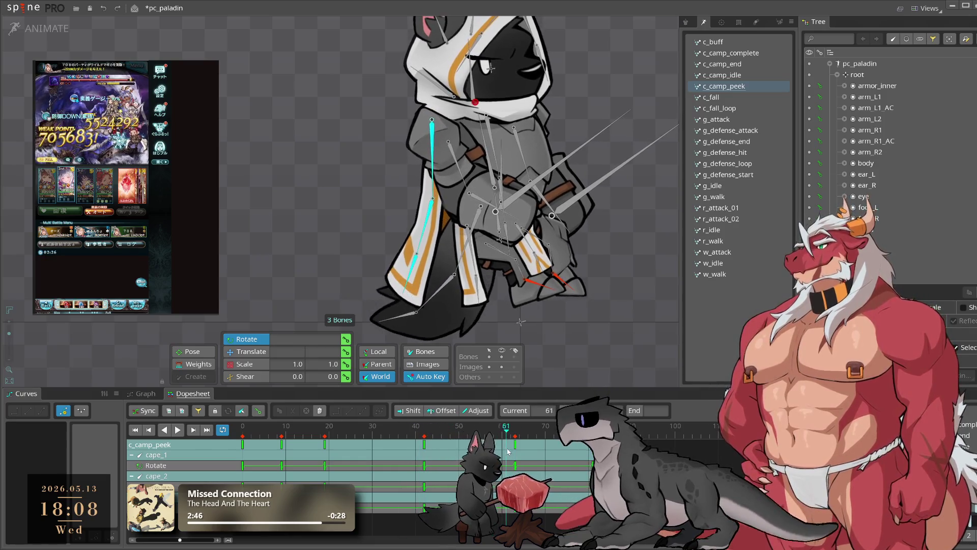
key("Right")
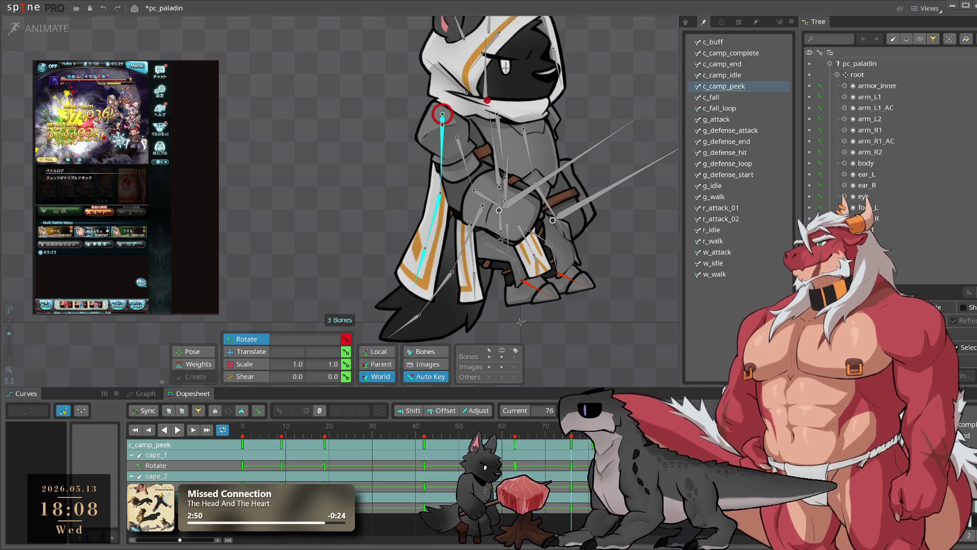
key("Right")
key("Right")
key("Right")
key("Left")
key("Left")
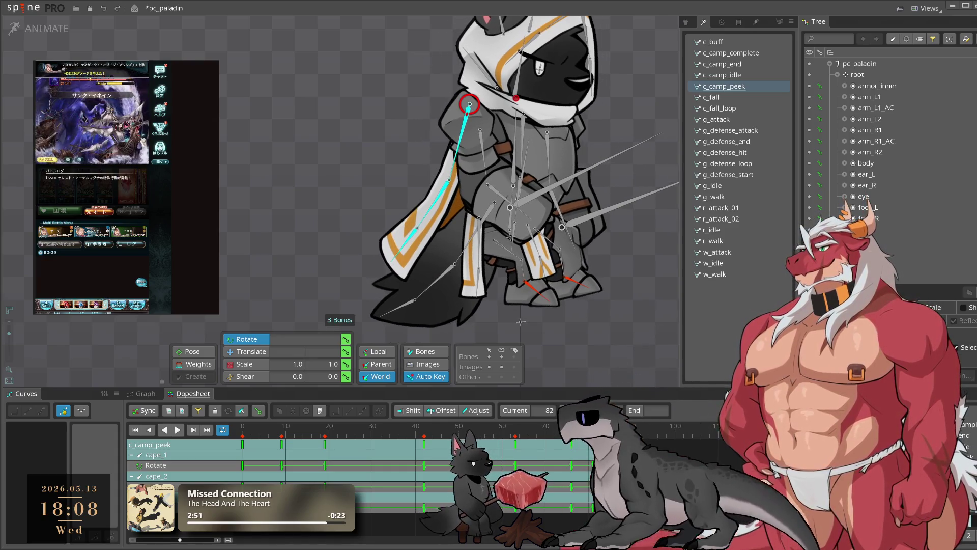
key("space")
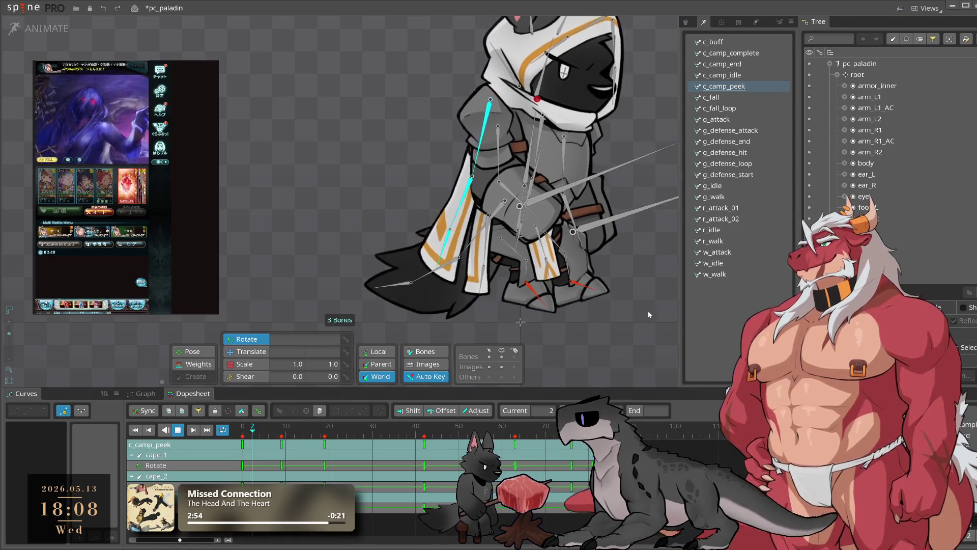
left_click(42, 411)
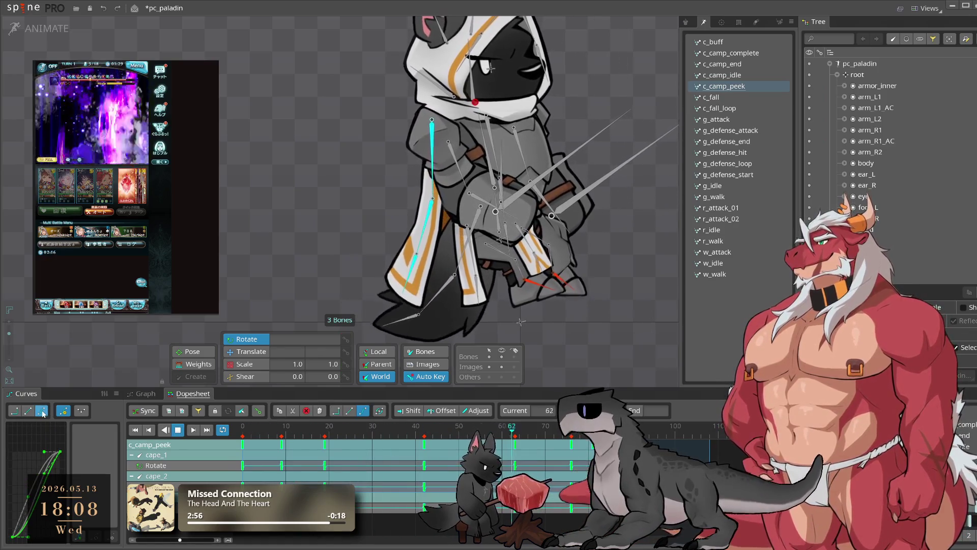